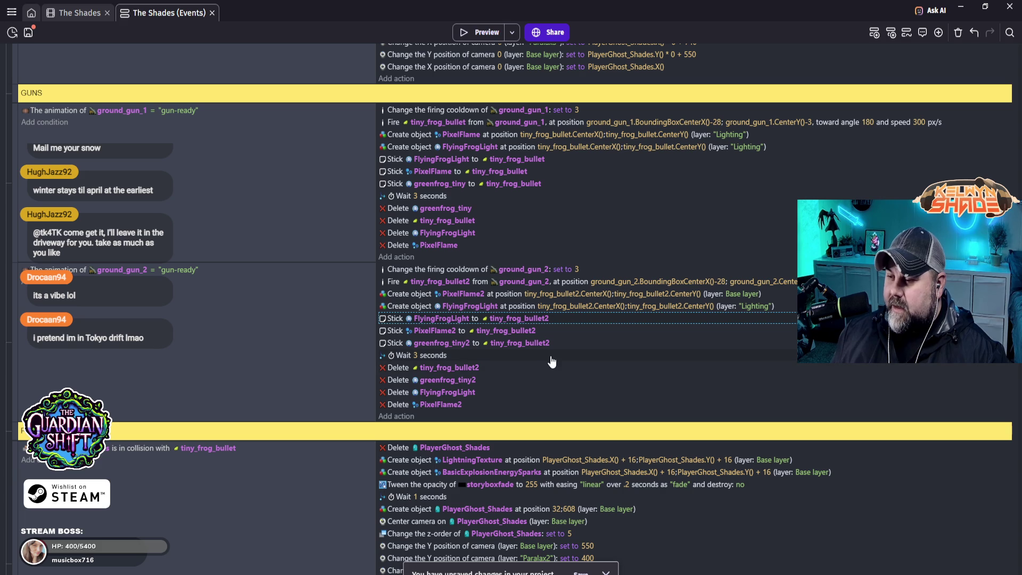
- Back in The Shades scene, open tiny_frog_bullet2's sprite in Piskel and save it
left_click(74, 15)
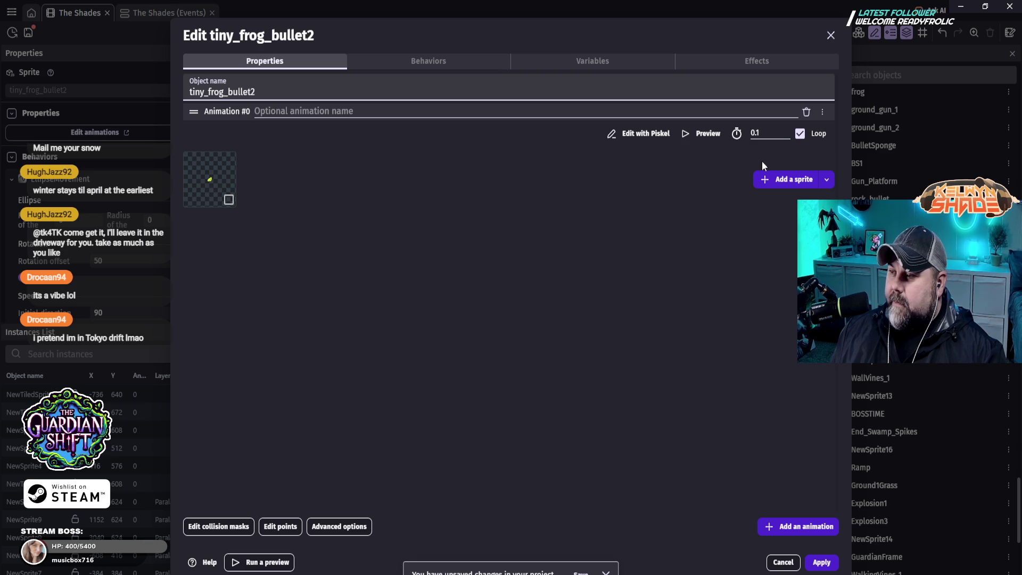
left_click(641, 132)
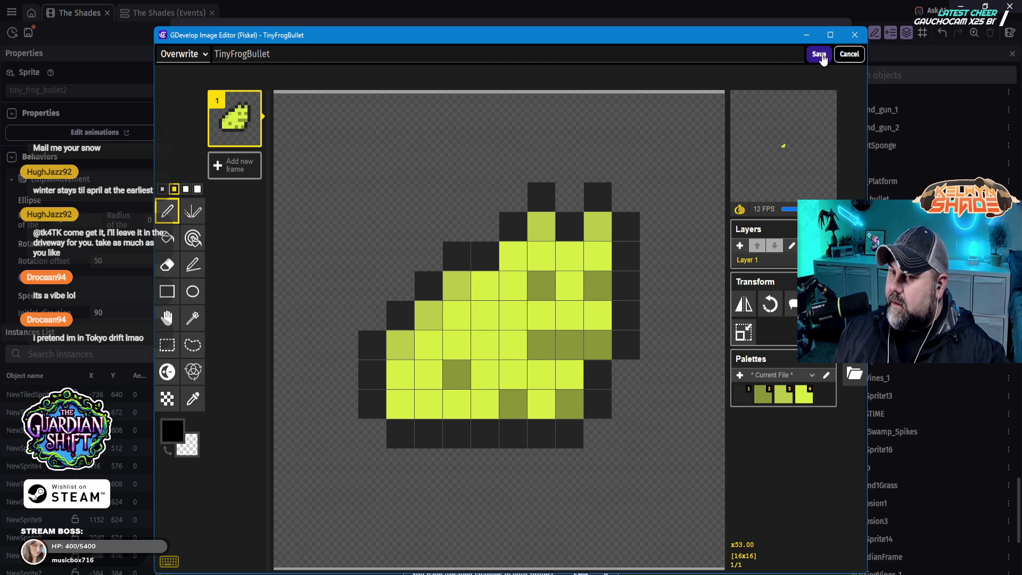
left_click(820, 55)
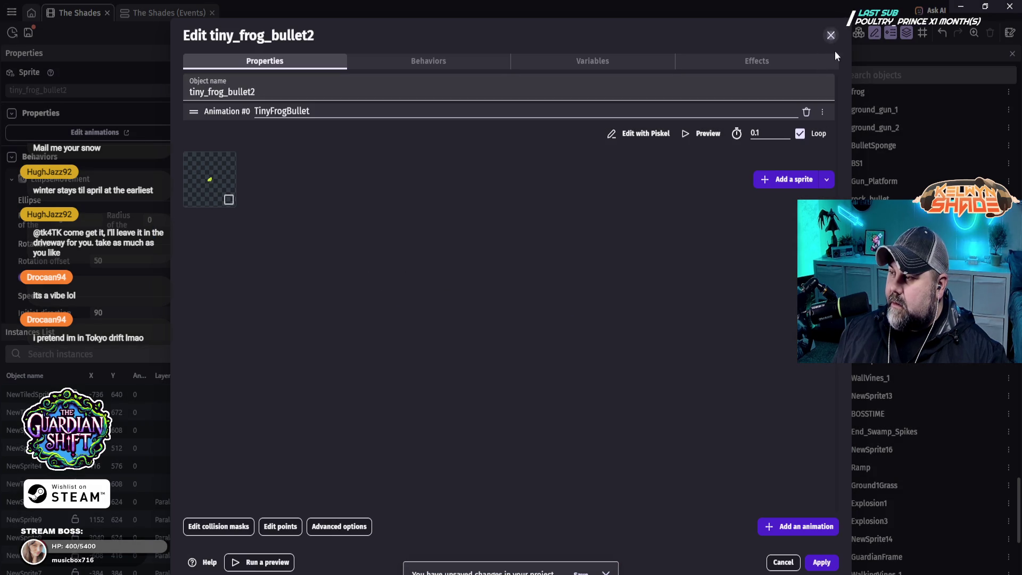
- Close tiny_frog_bullet2's object settings, discarding changes, then select the tiny_frog object in the scene
left_click(831, 35)
left_click(596, 333)
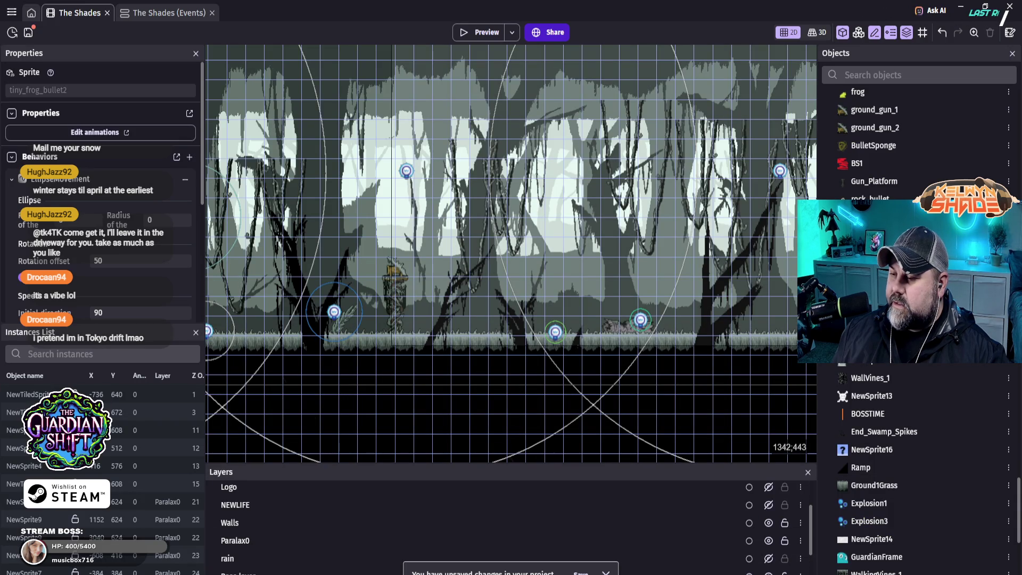
left_click(574, 307)
double_click(569, 293)
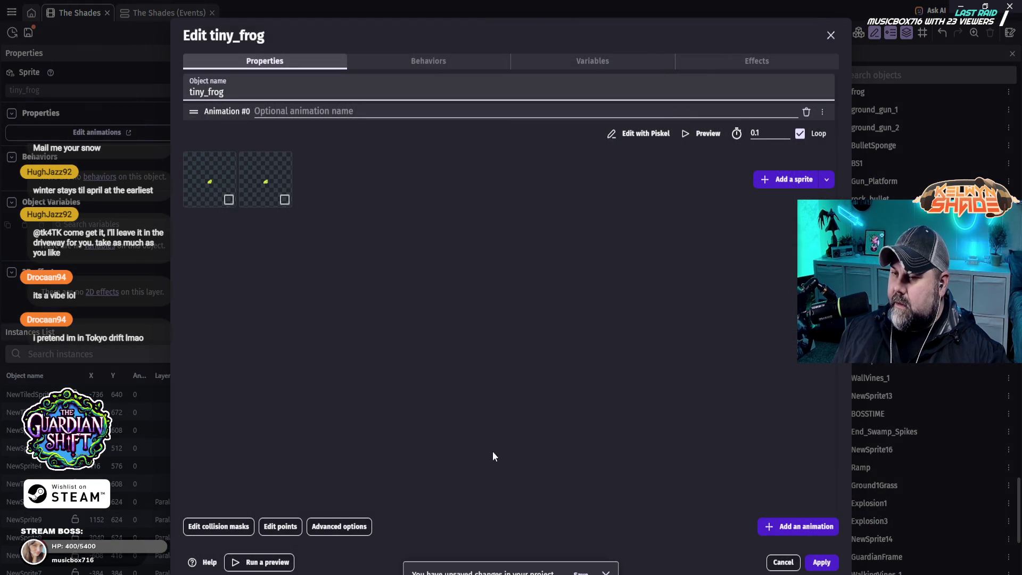
left_click(652, 133)
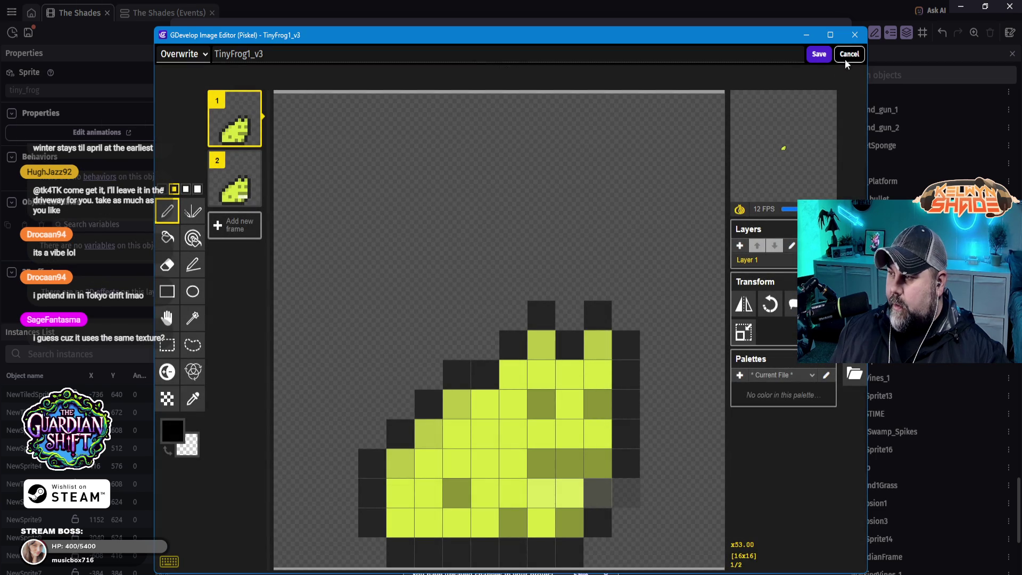
left_click(856, 34)
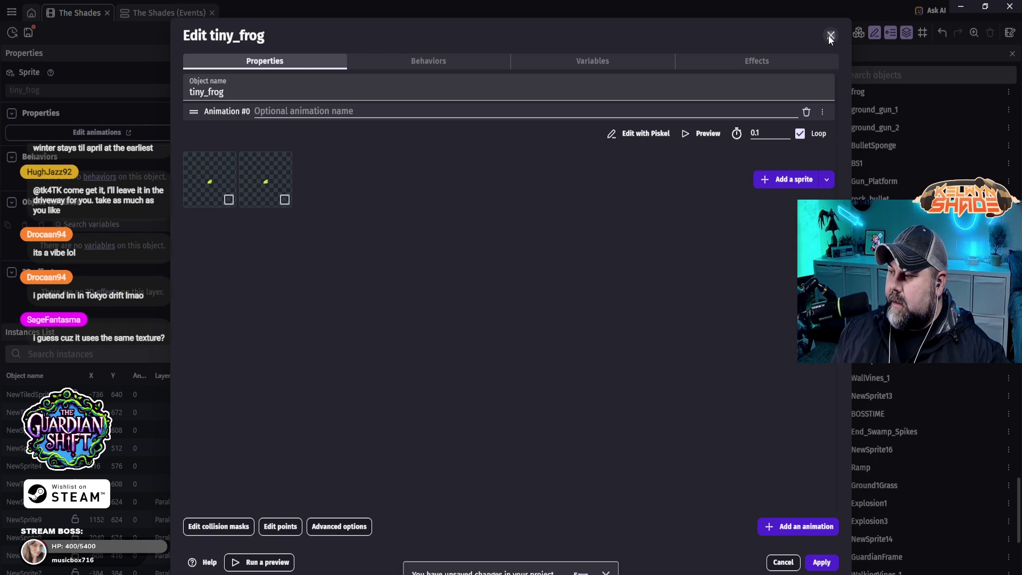
left_click(829, 36)
double_click(331, 308)
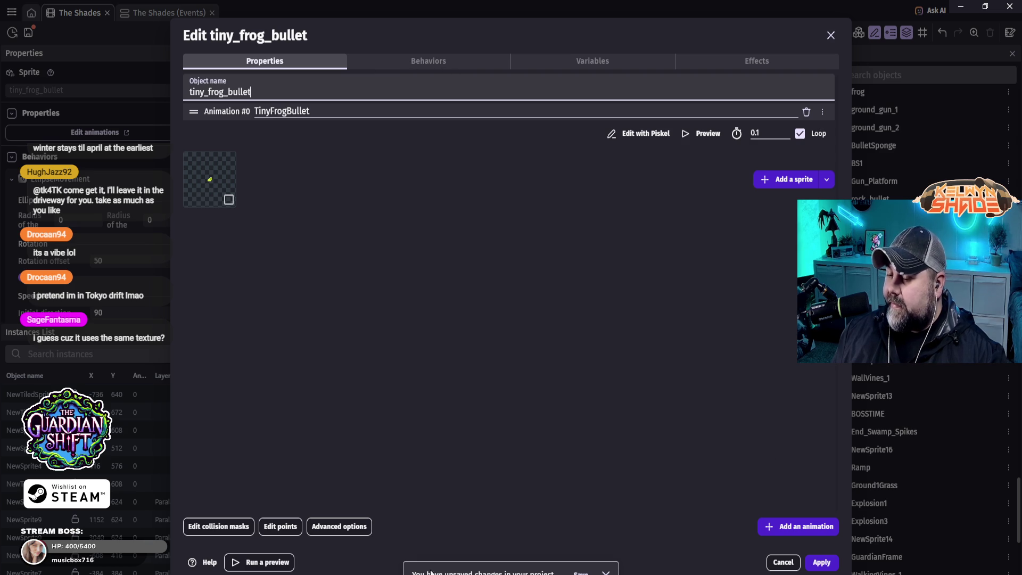
left_click(640, 133)
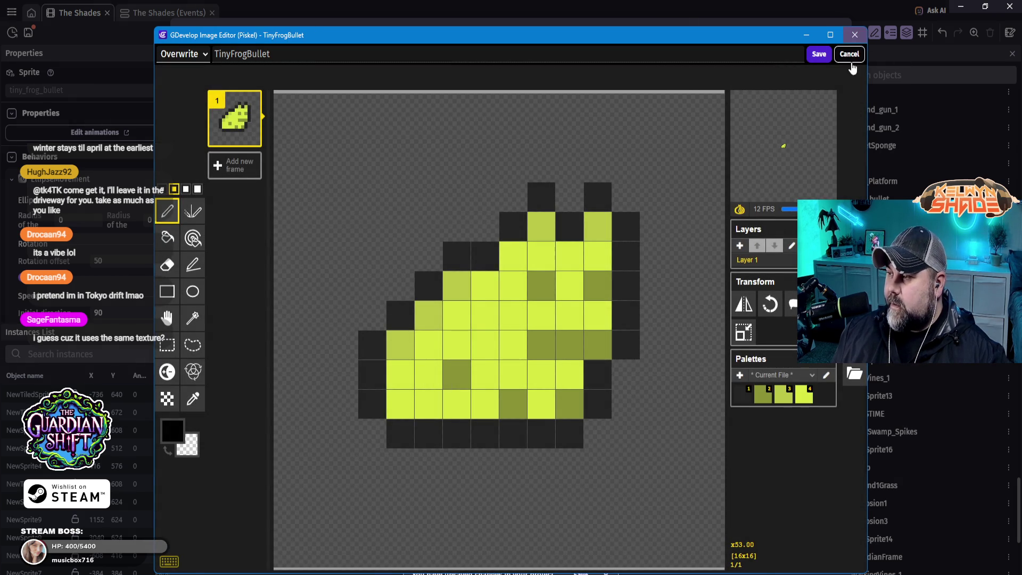
left_click(850, 54)
left_click(831, 36)
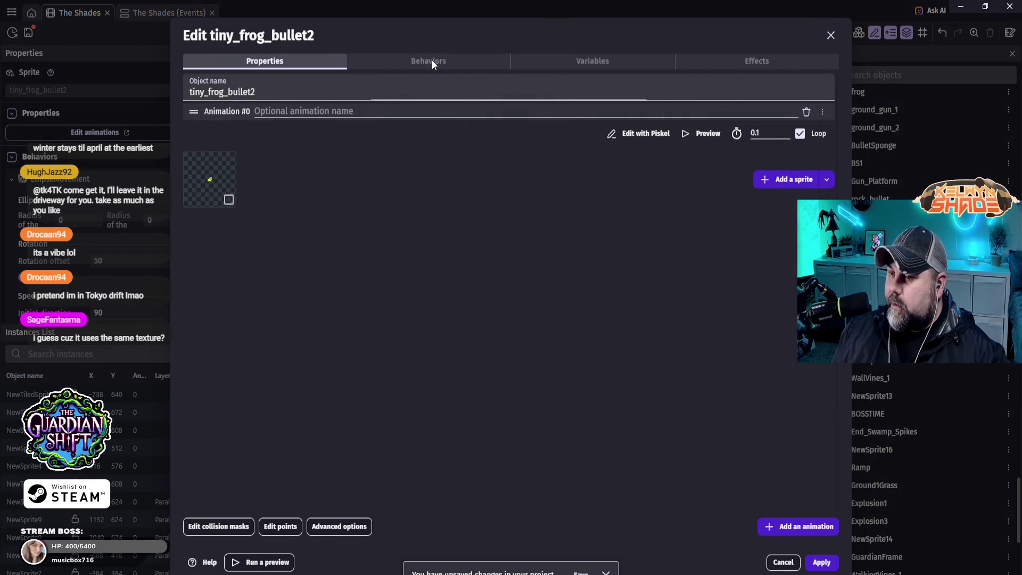
left_click(432, 61)
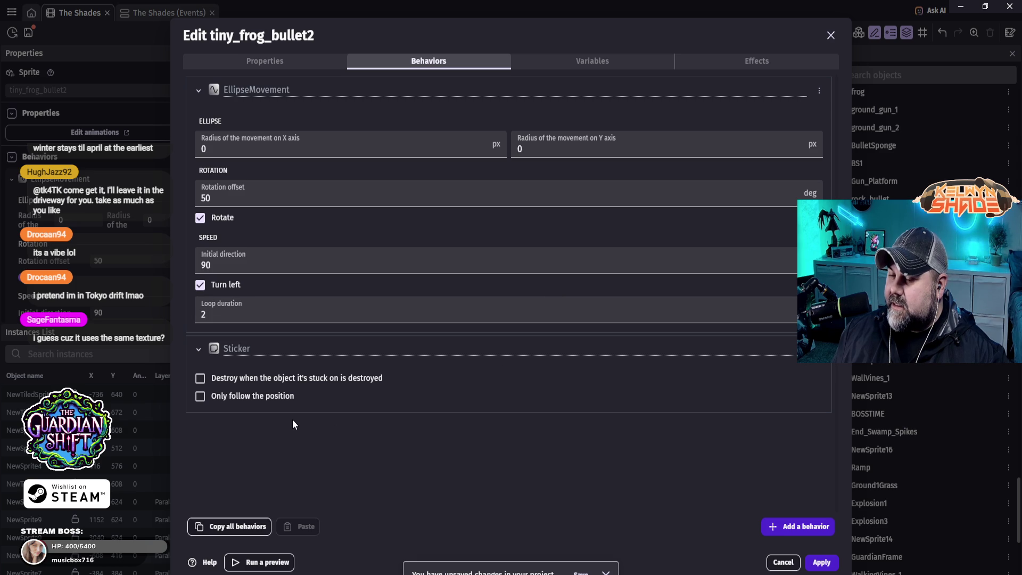
left_click(198, 92)
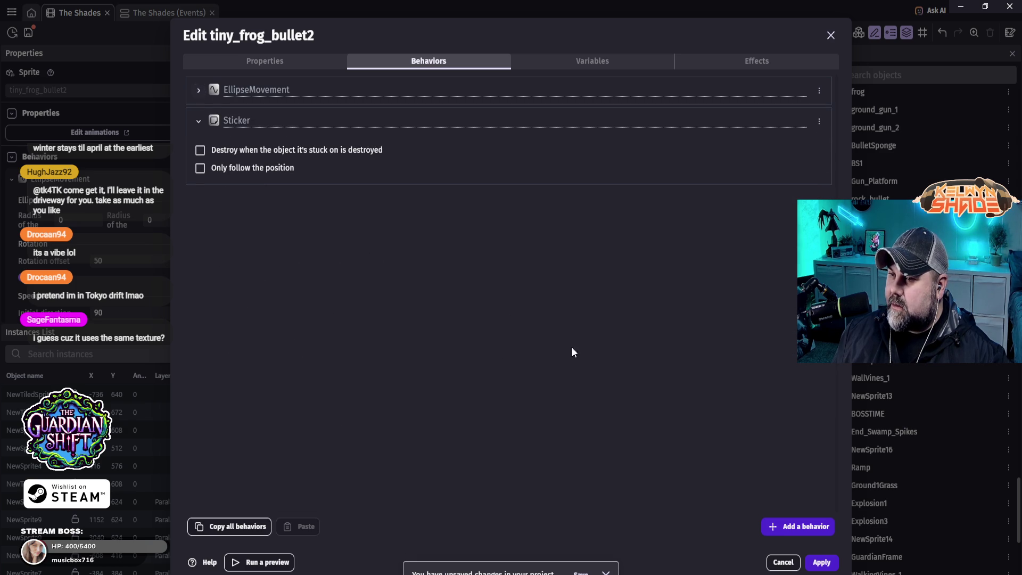
left_click(821, 562)
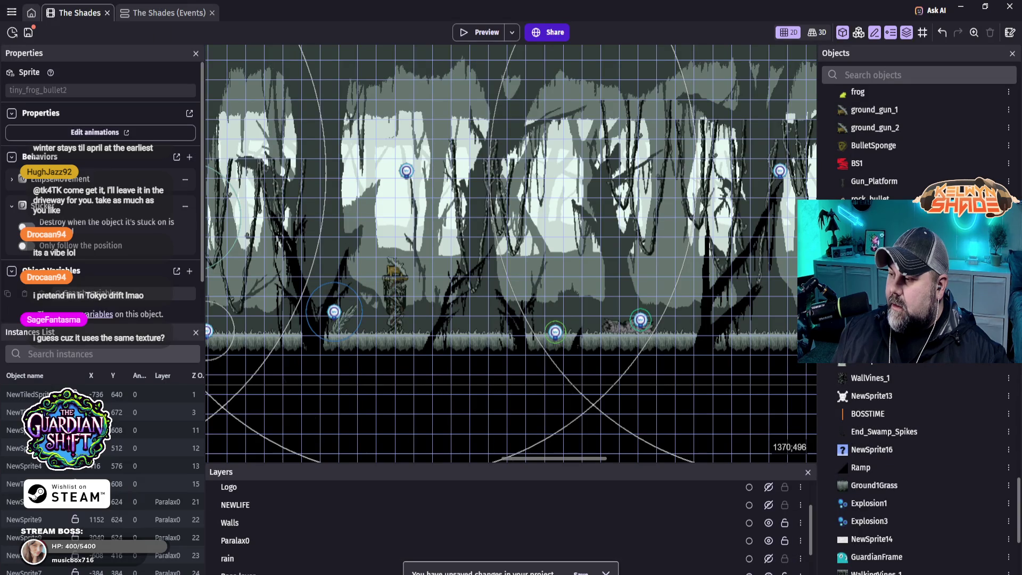
double_click(873, 234)
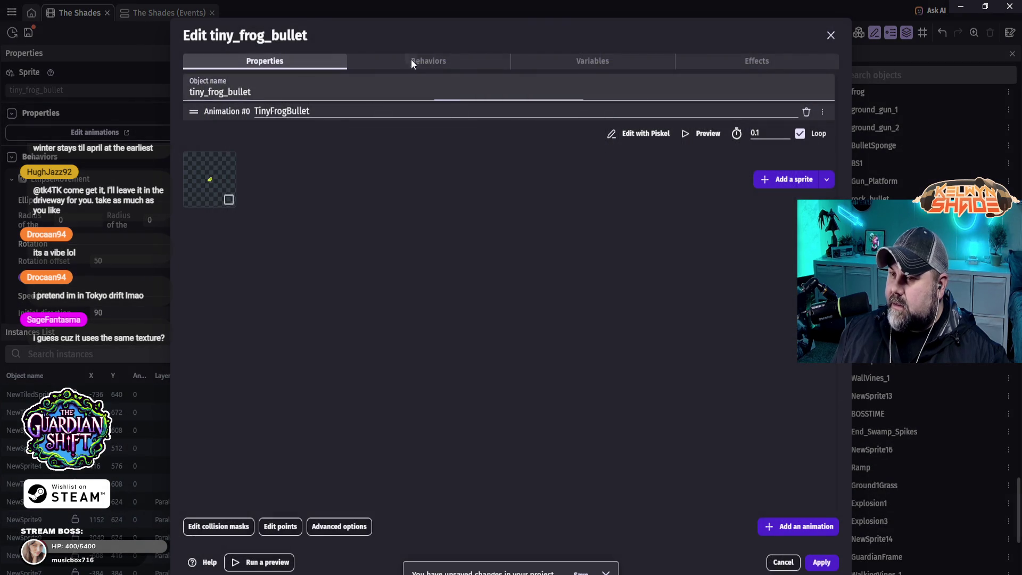
left_click(413, 60)
left_click(203, 89)
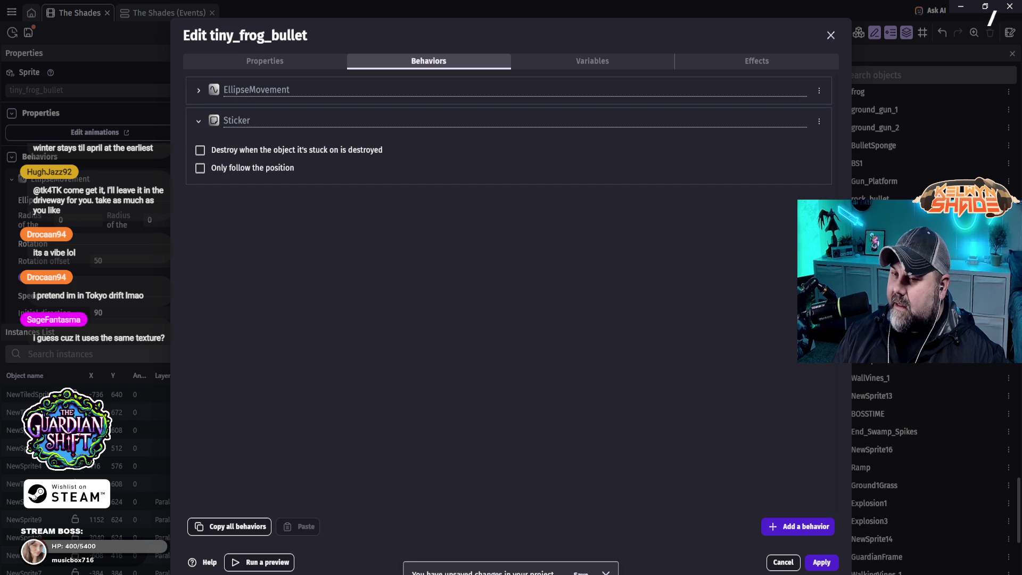
left_click(824, 562)
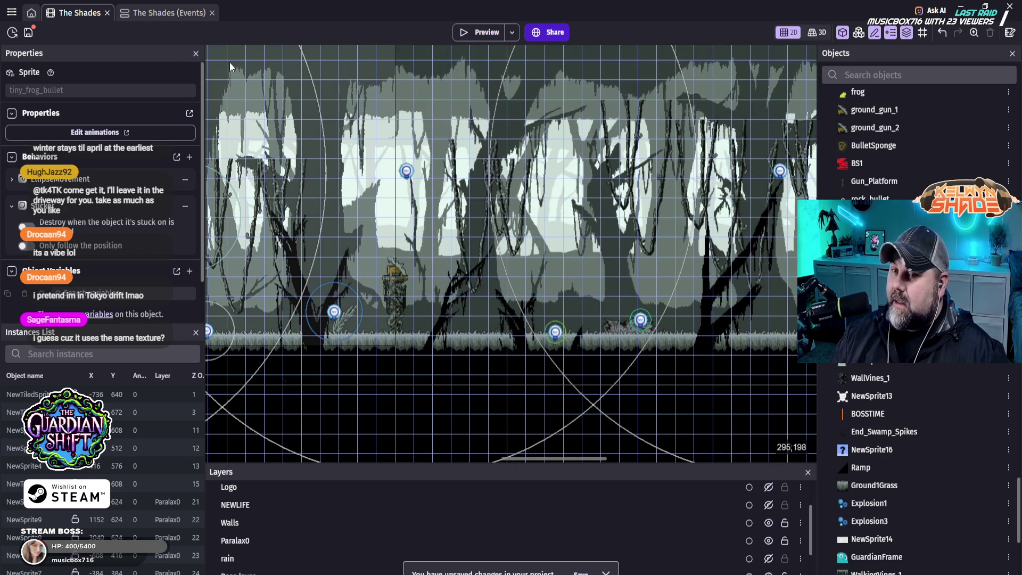
- In The Shades events, put the PixelFlame2 action on the Lighting layer and launch a preview
left_click(160, 13)
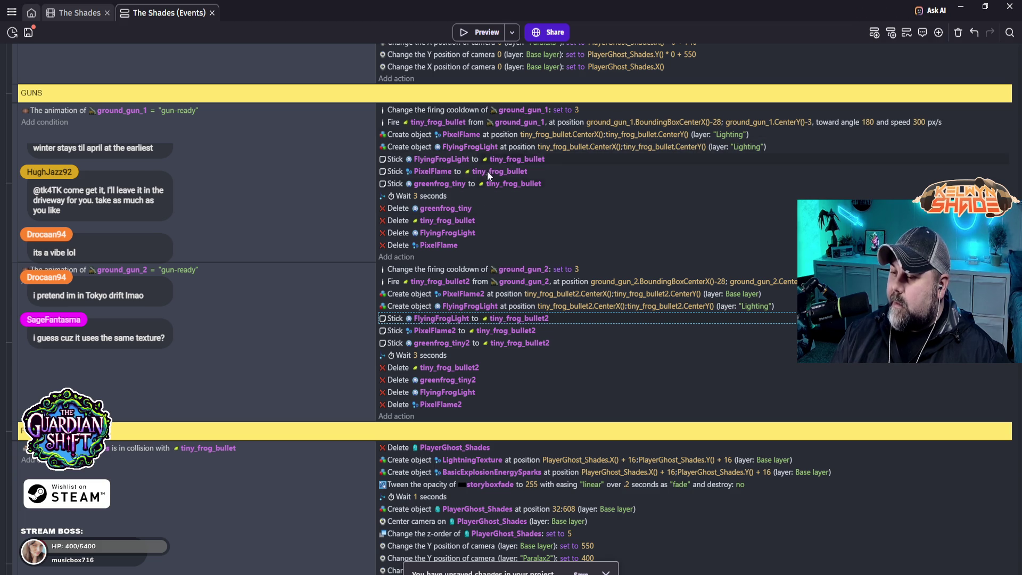
left_click(741, 293)
left_click(787, 318)
left_click(768, 465)
left_click(711, 372)
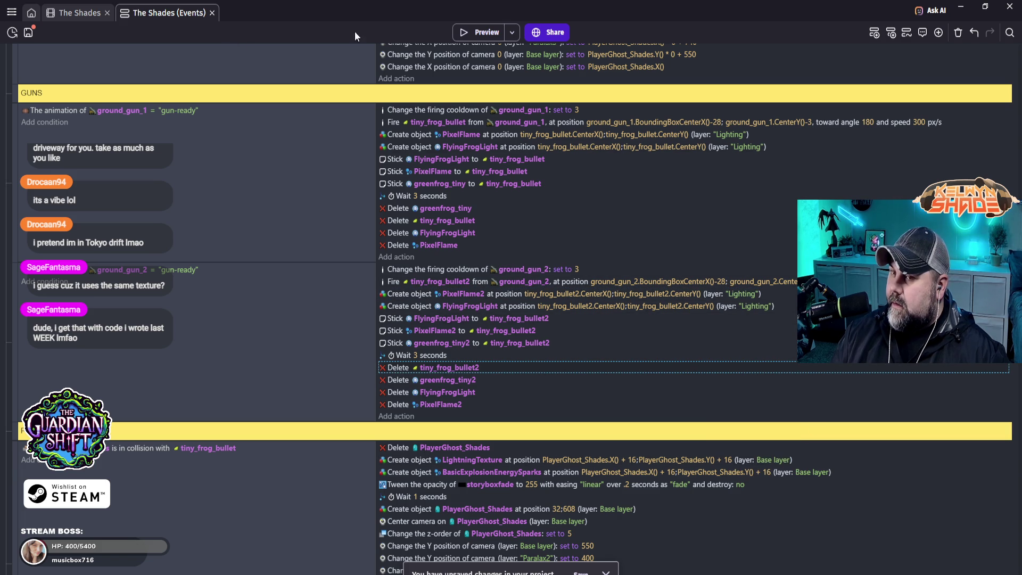
left_click(486, 33)
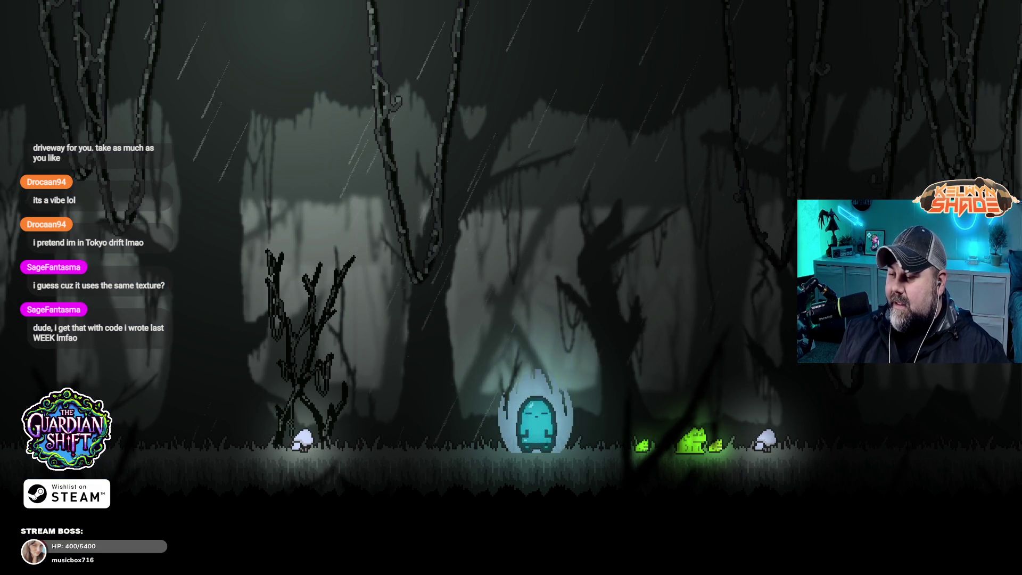
- Walk the ghost past the gun tower, back left to the frogs, then right to the mossy stone
key("d")
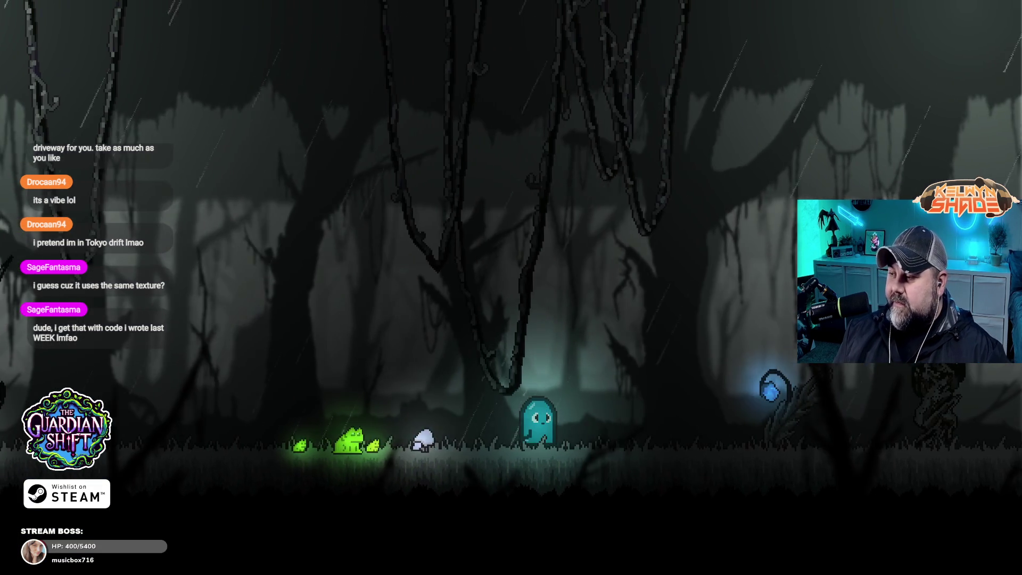
key("d")
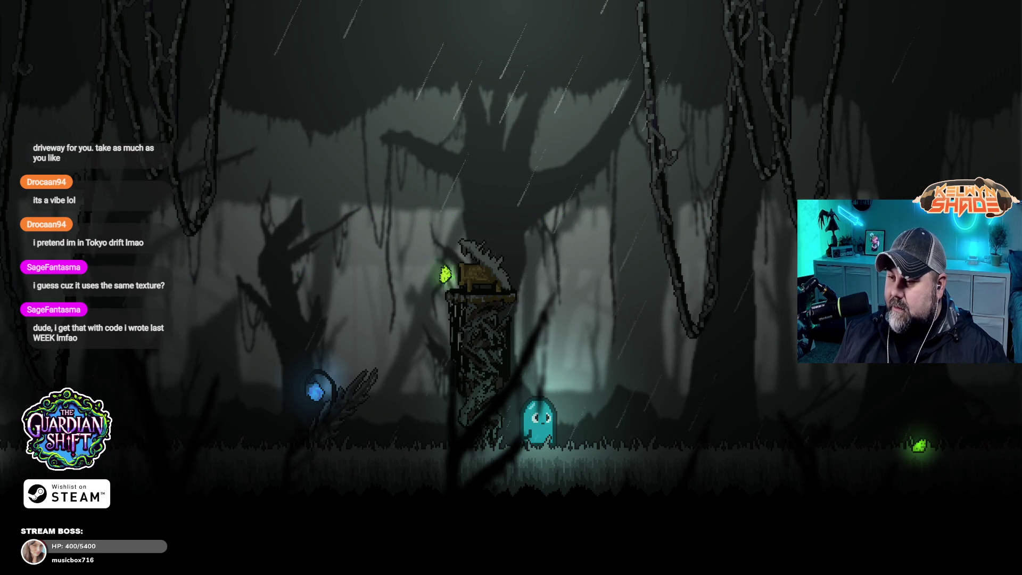
key("d")
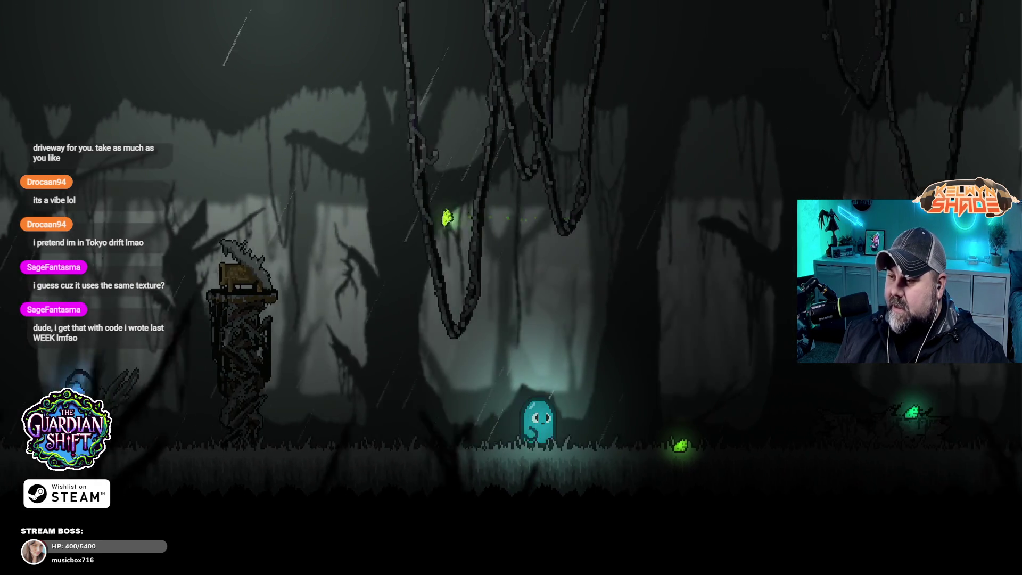
key("a")
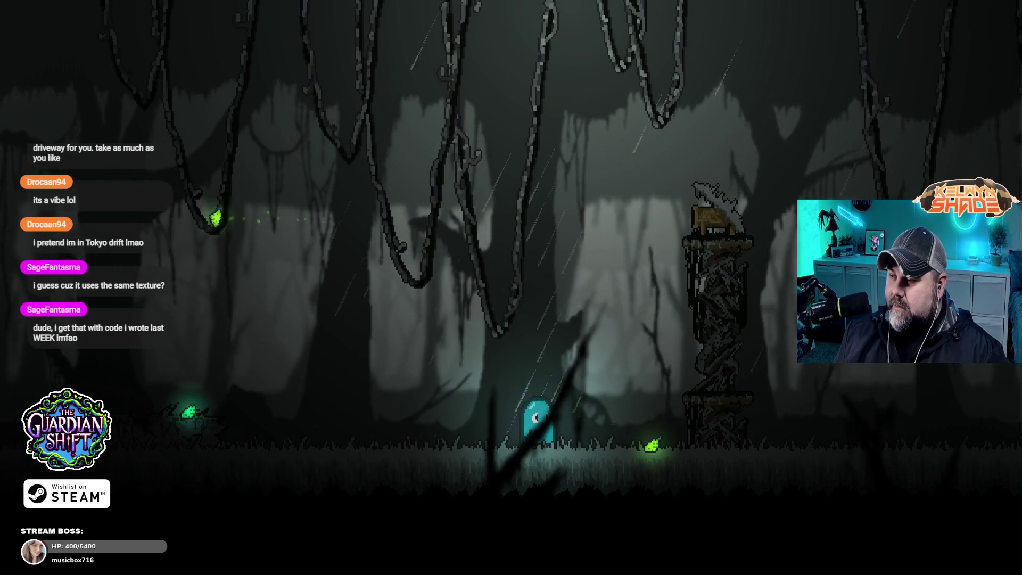
key("a")
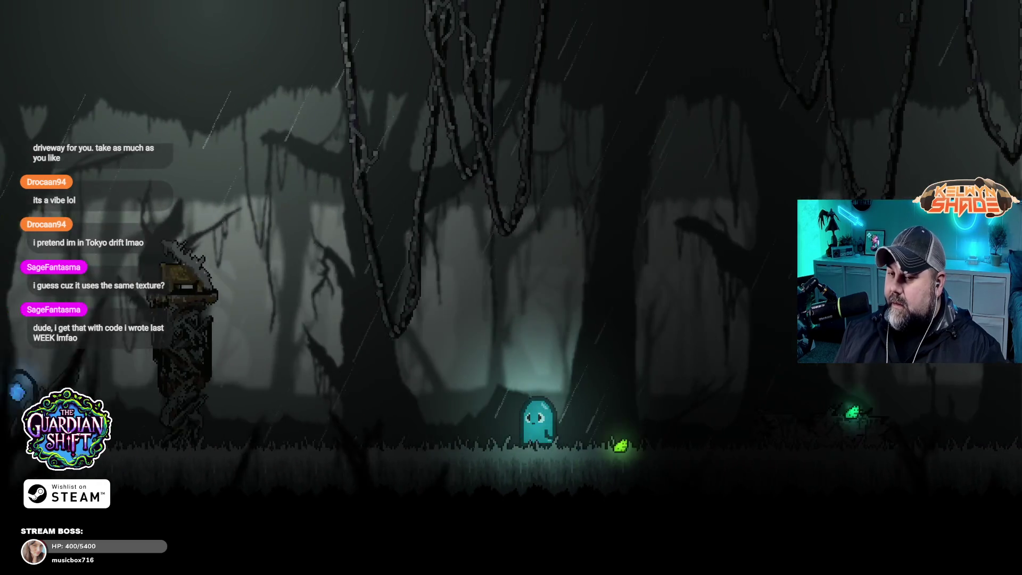
key("a")
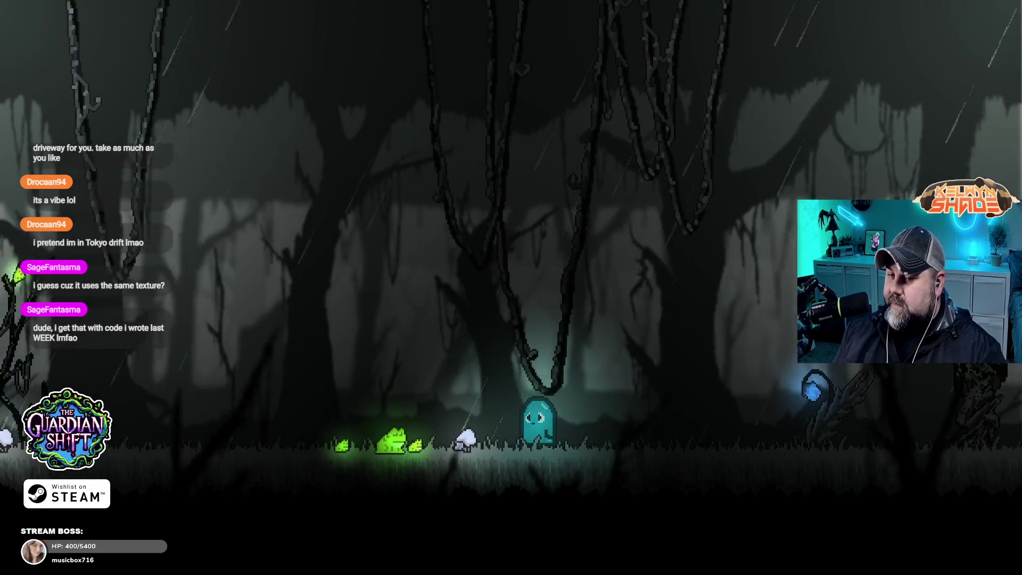
key("a")
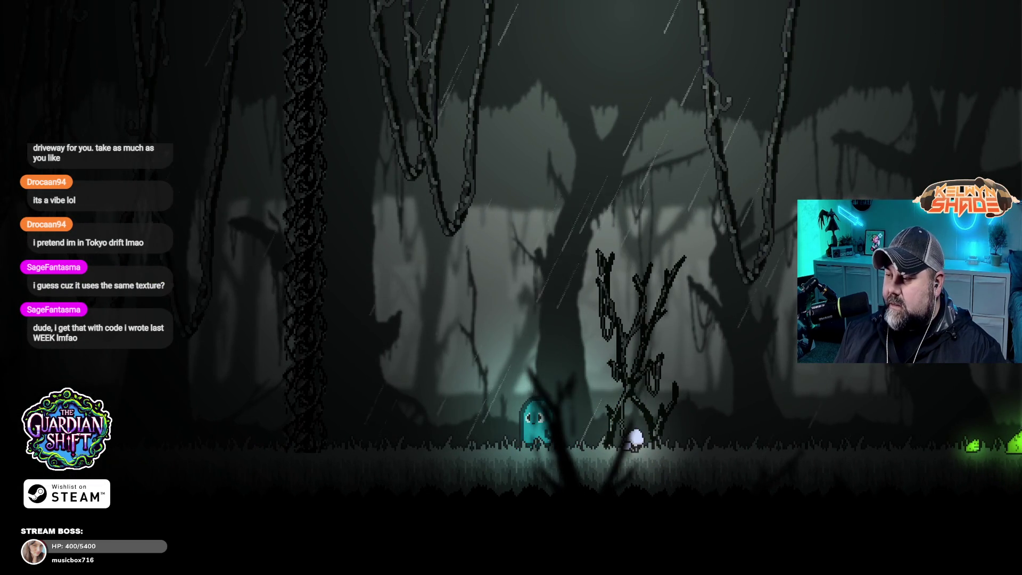
key("a")
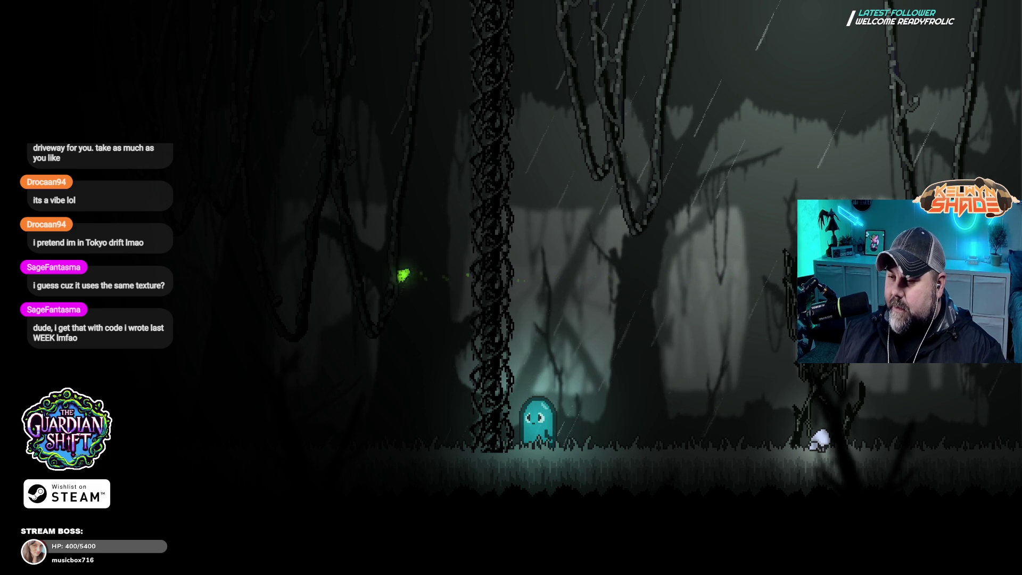
key("Right")
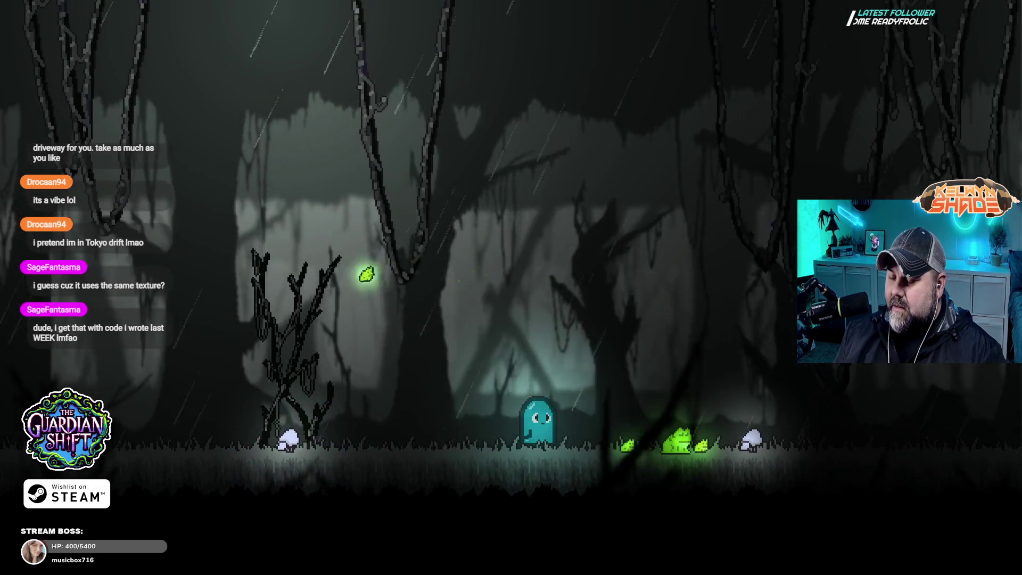
key("Right")
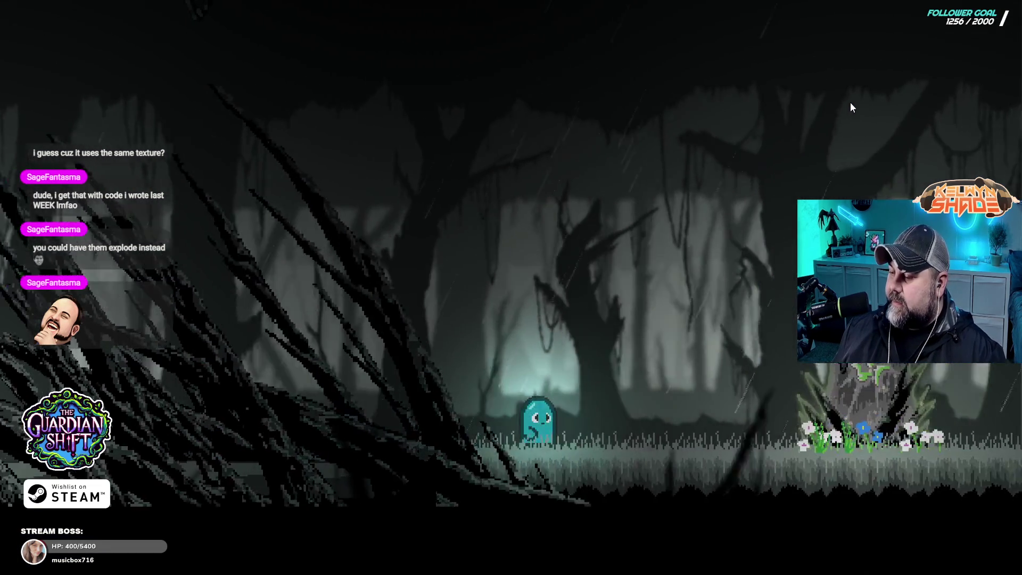
key("Right")
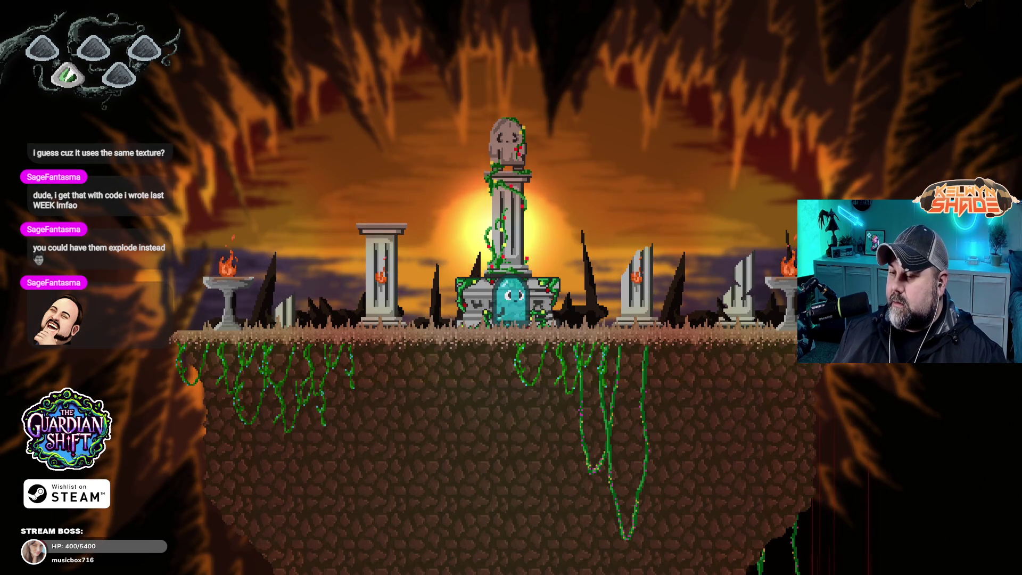
- Run and jump the ghost down the cave ledges, past the glowing shrine, and across the altar platforms
key("Left")
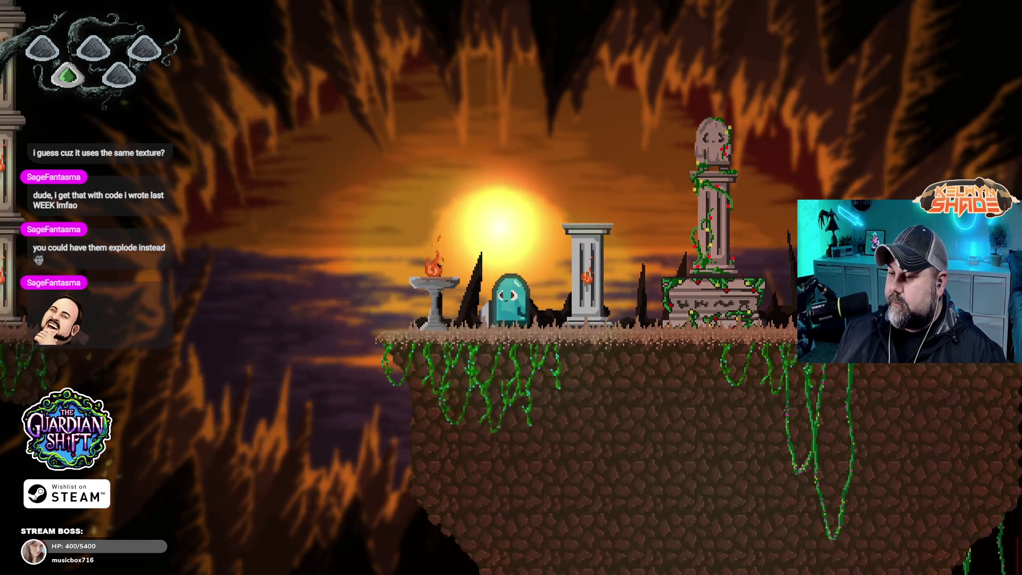
key("space")
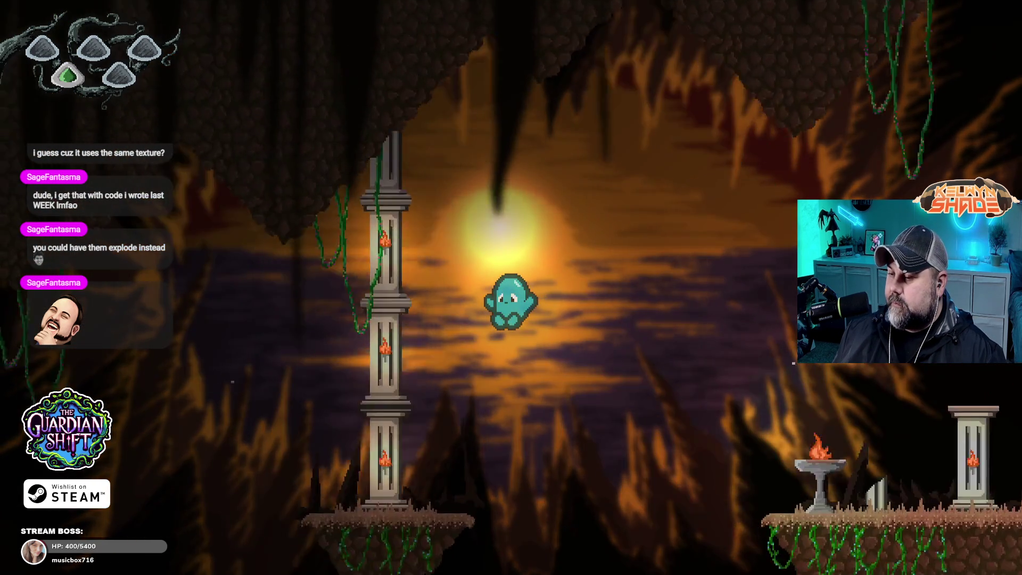
key("Left")
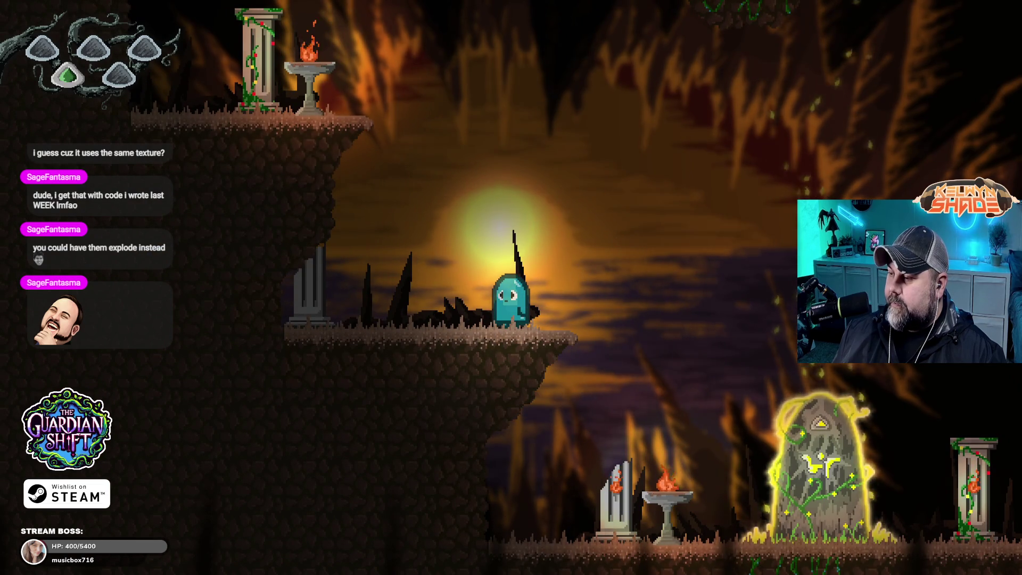
key("Right")
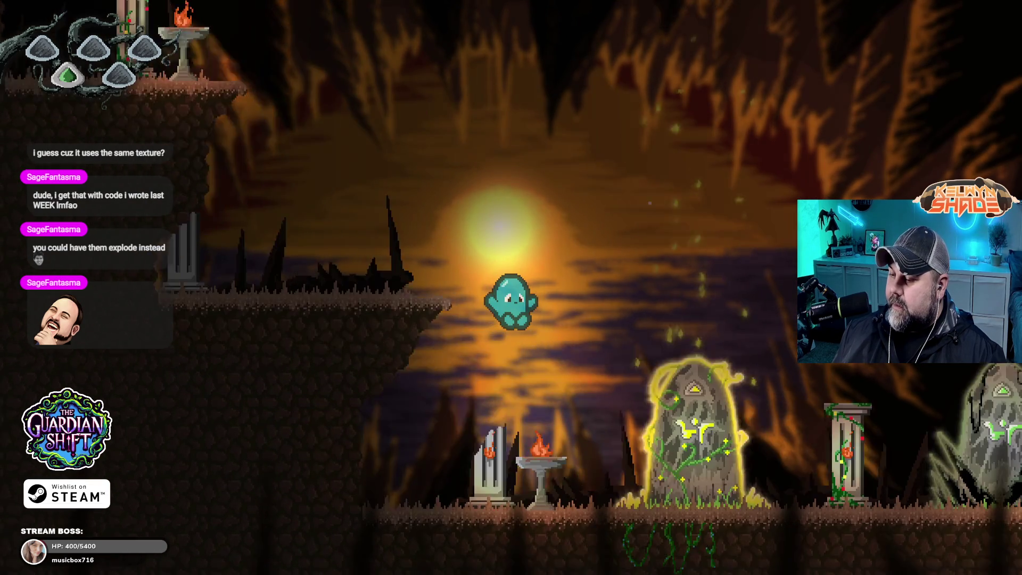
key("Right")
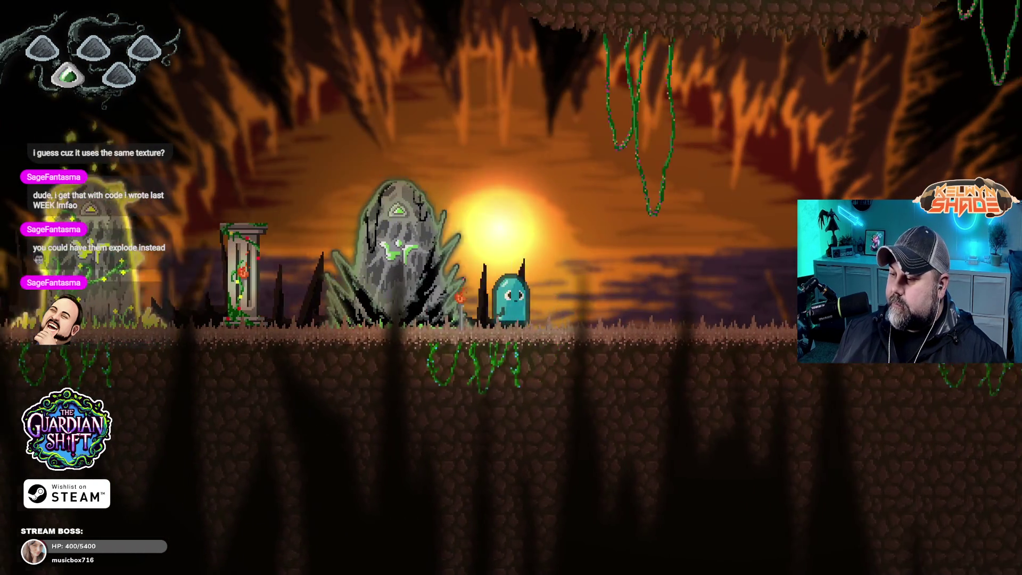
key("Left")
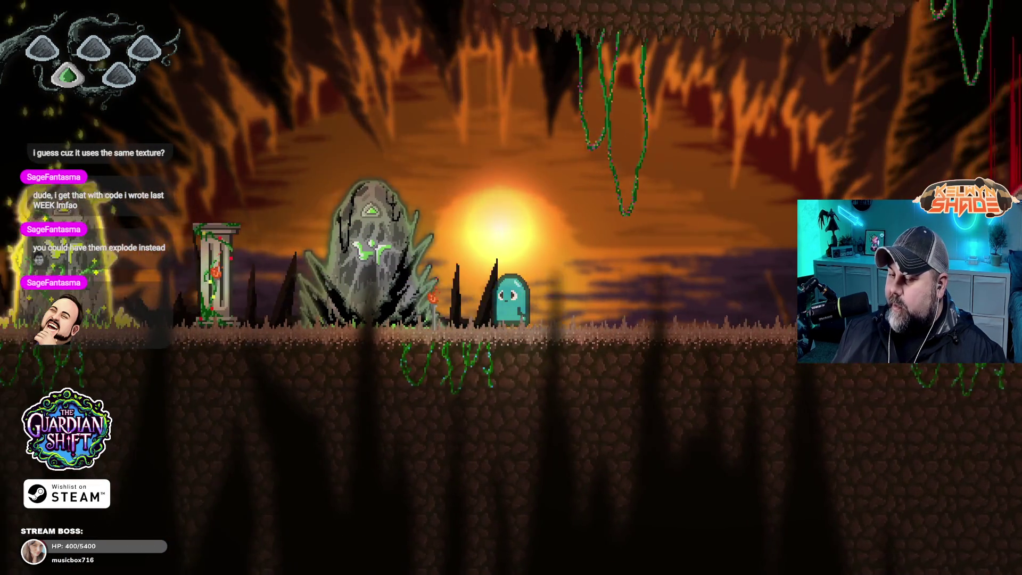
key("Right")
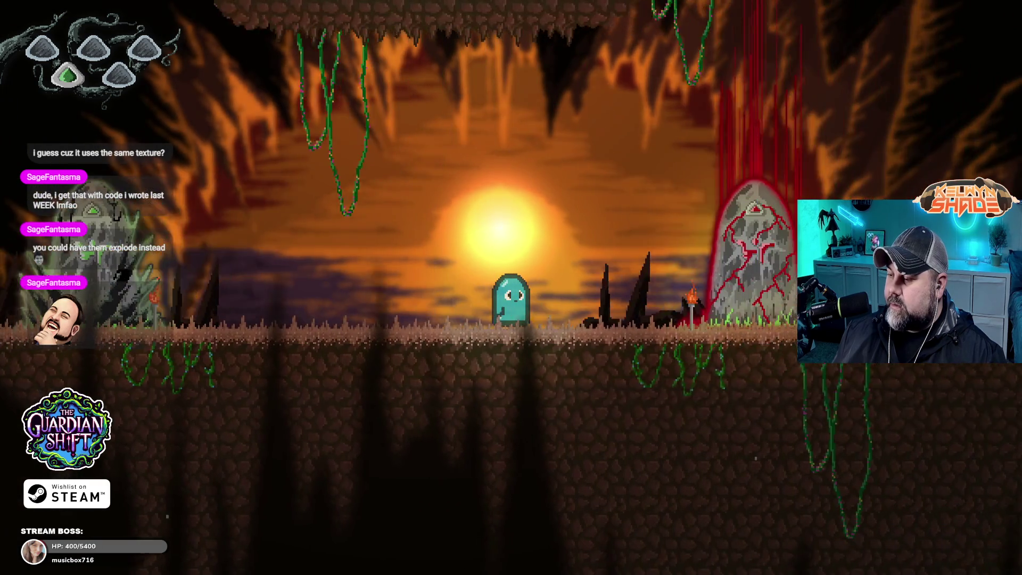
key("Right")
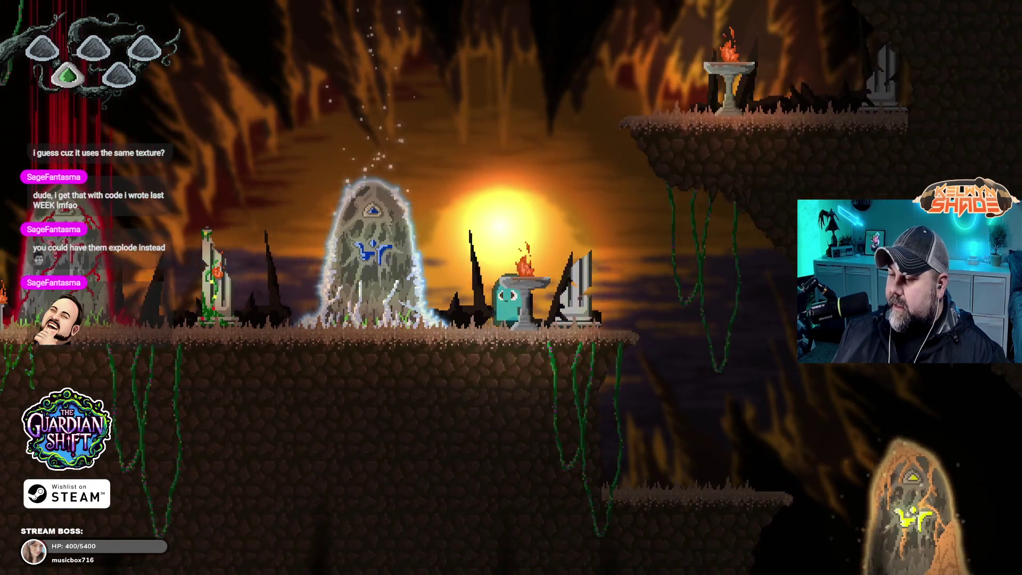
key("Left")
key("Right")
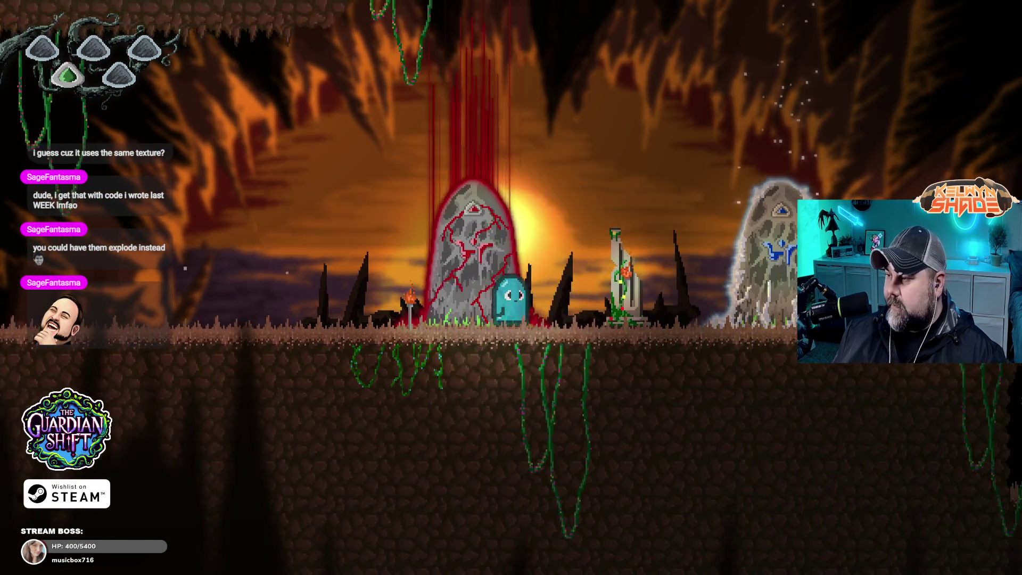
key("space")
key("Right")
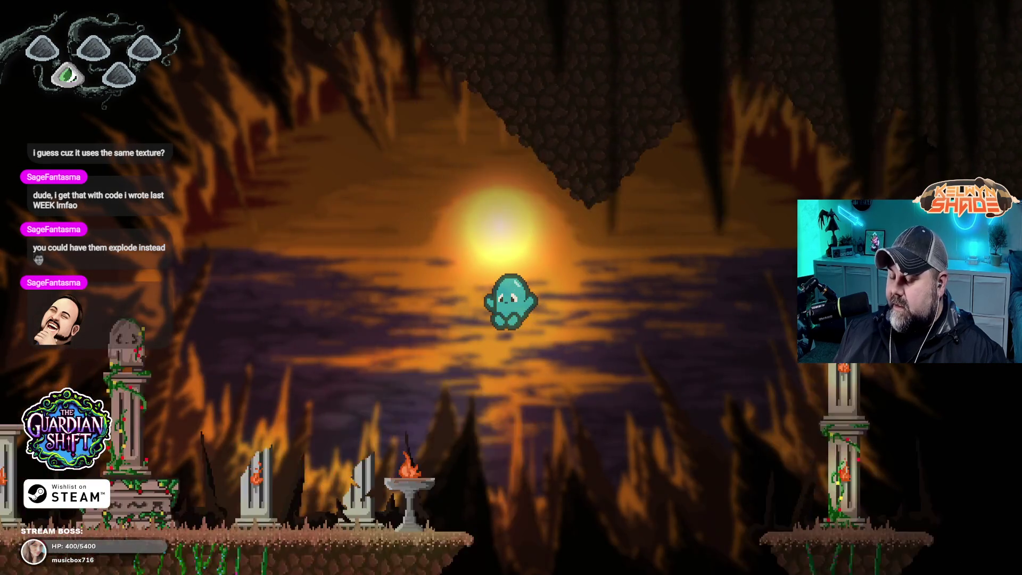
key("Left")
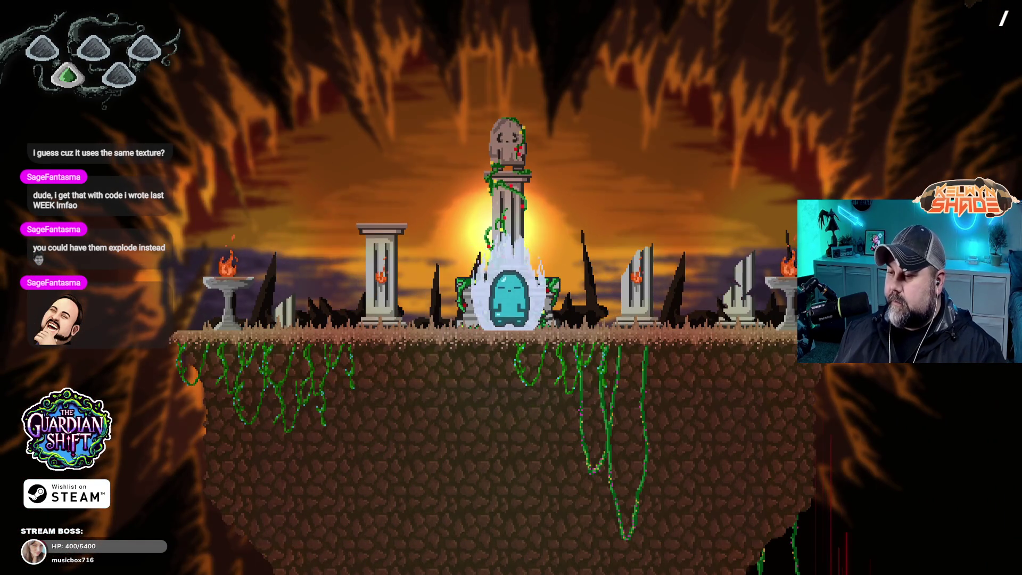
key("Right")
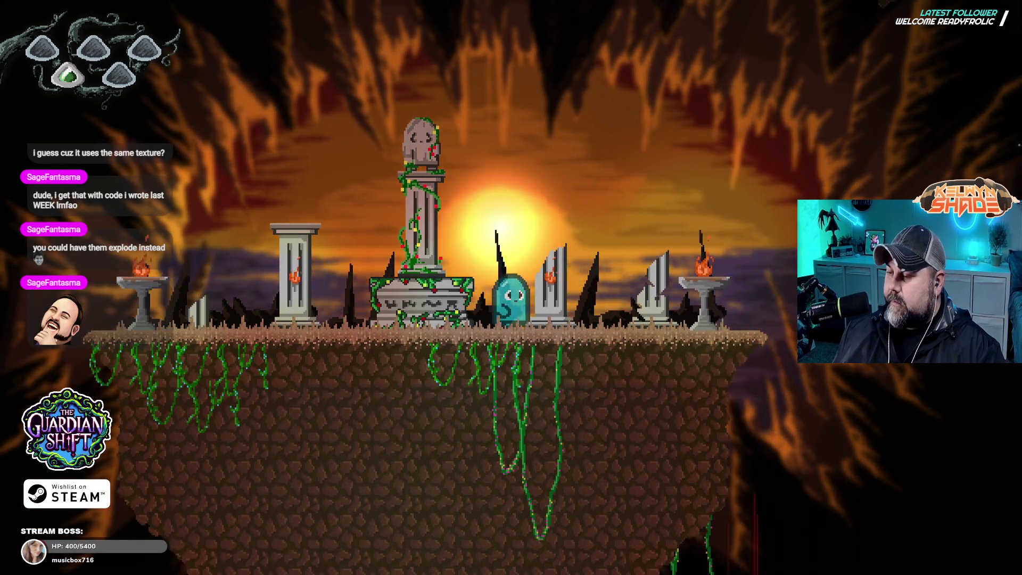
key("Left")
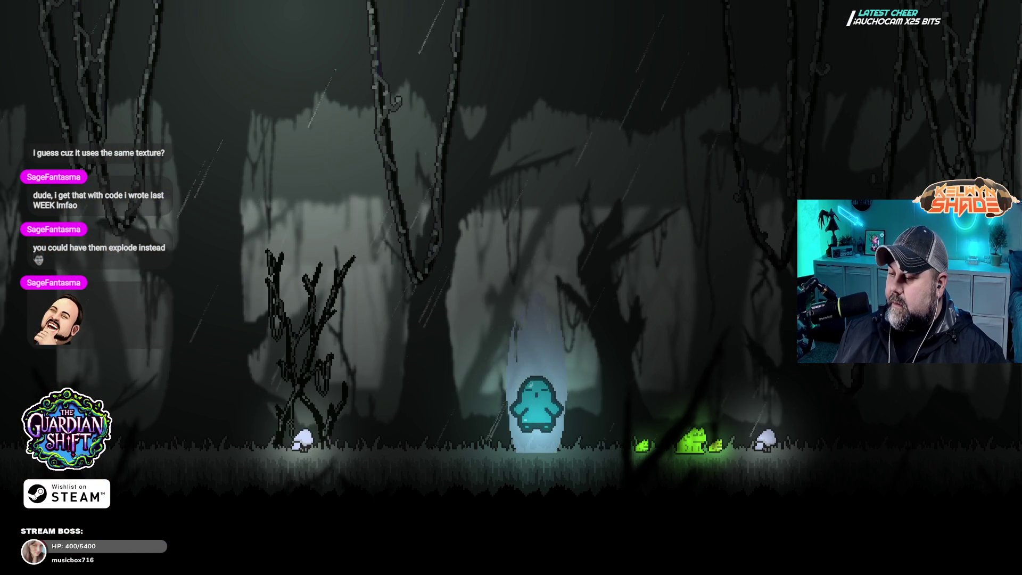
- Walk the ghost through the swamp forest past the frogs to the wooden tower, then exit fullscreen
key("Left")
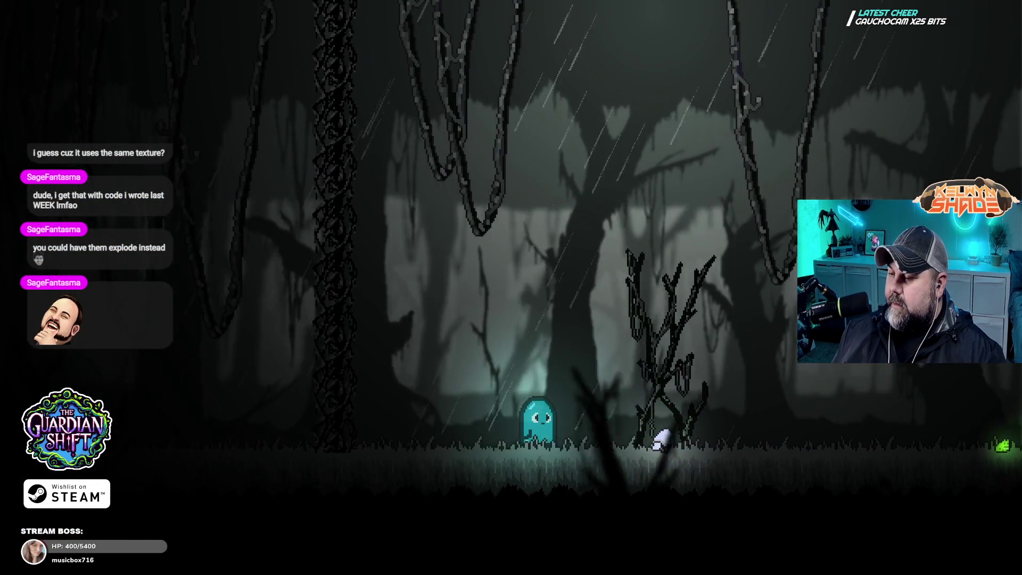
key("Right")
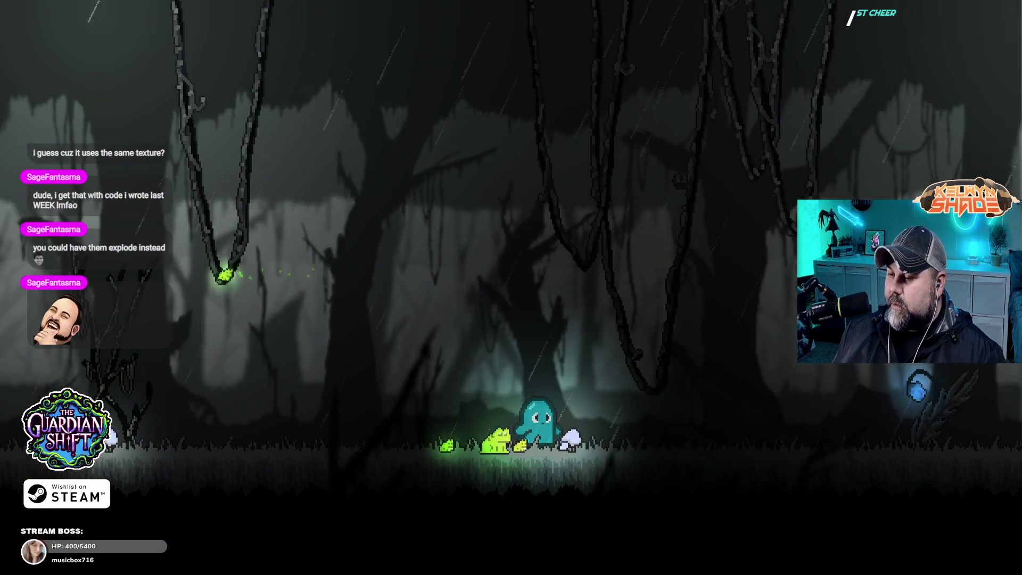
key("Right")
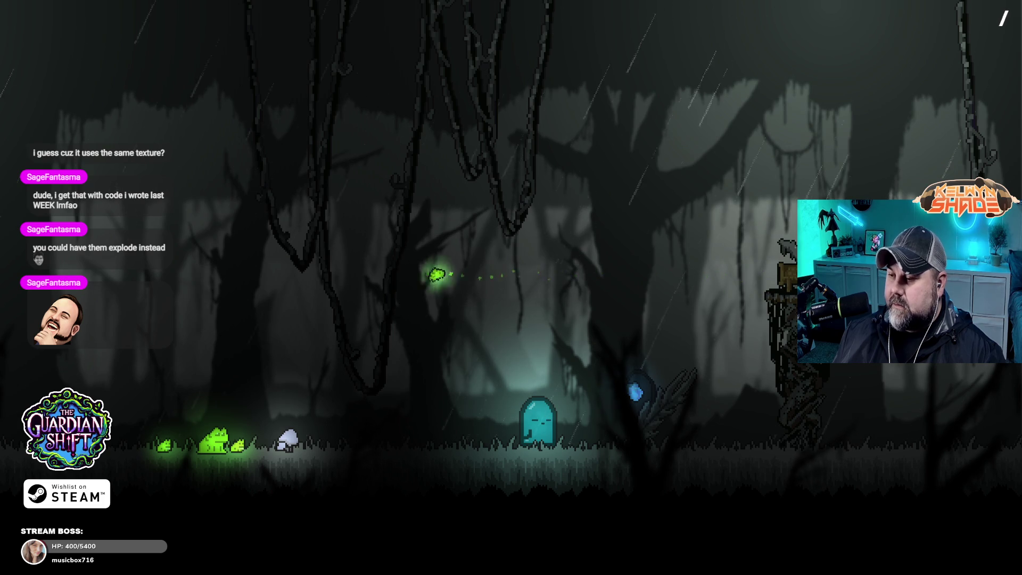
key("Right")
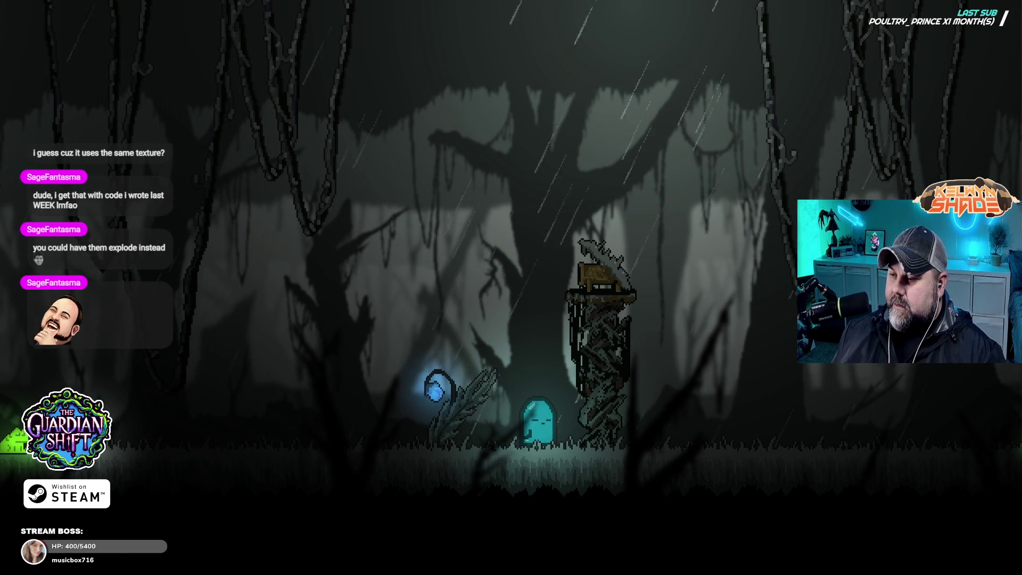
key("Left")
key("space")
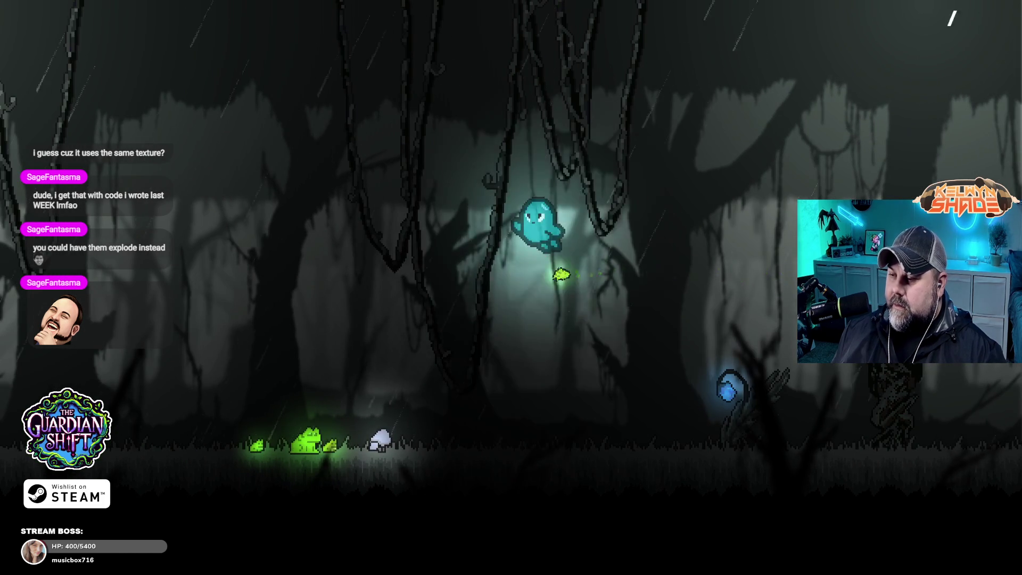
key("Left")
key("space")
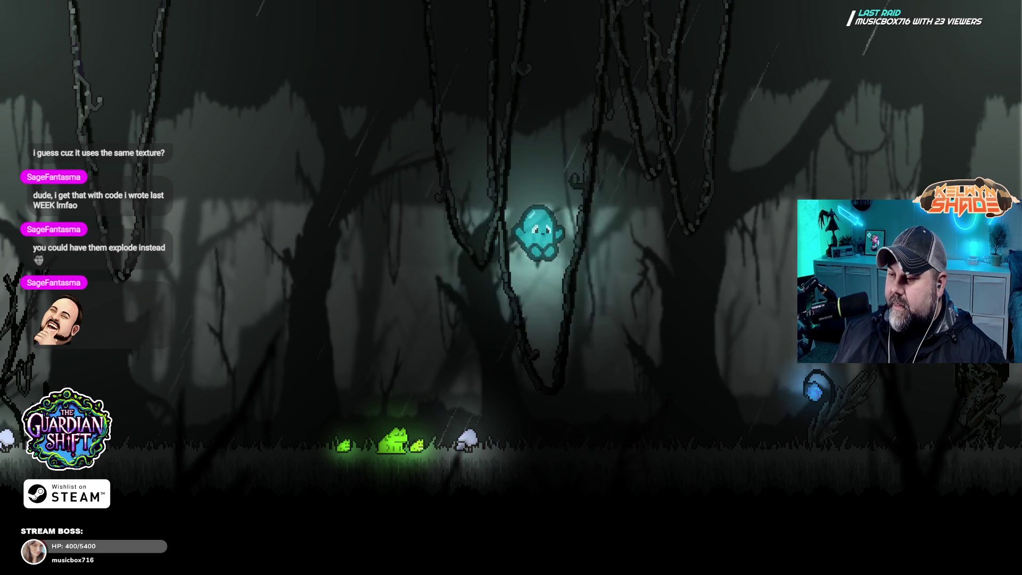
key("Left")
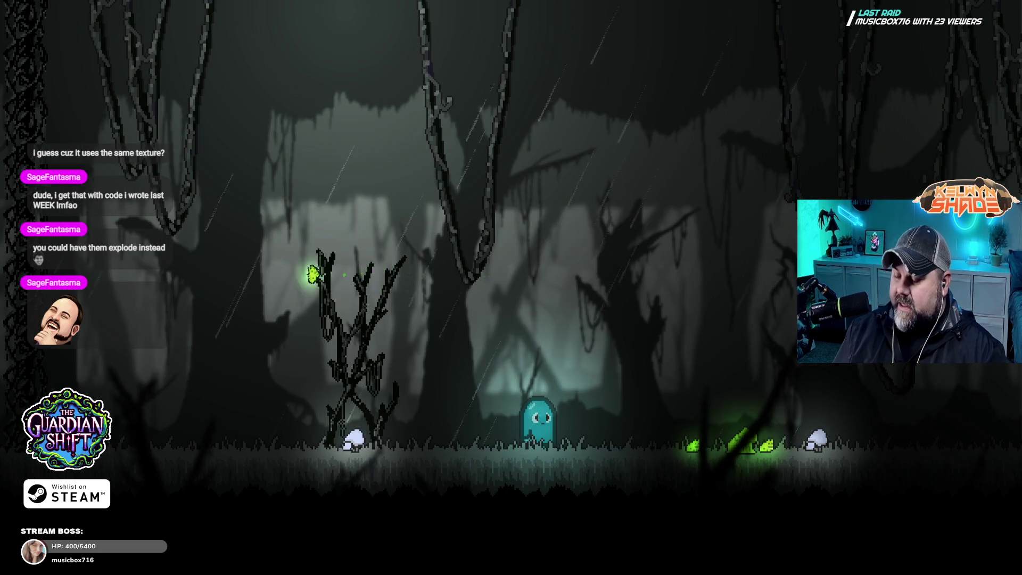
key("Escape")
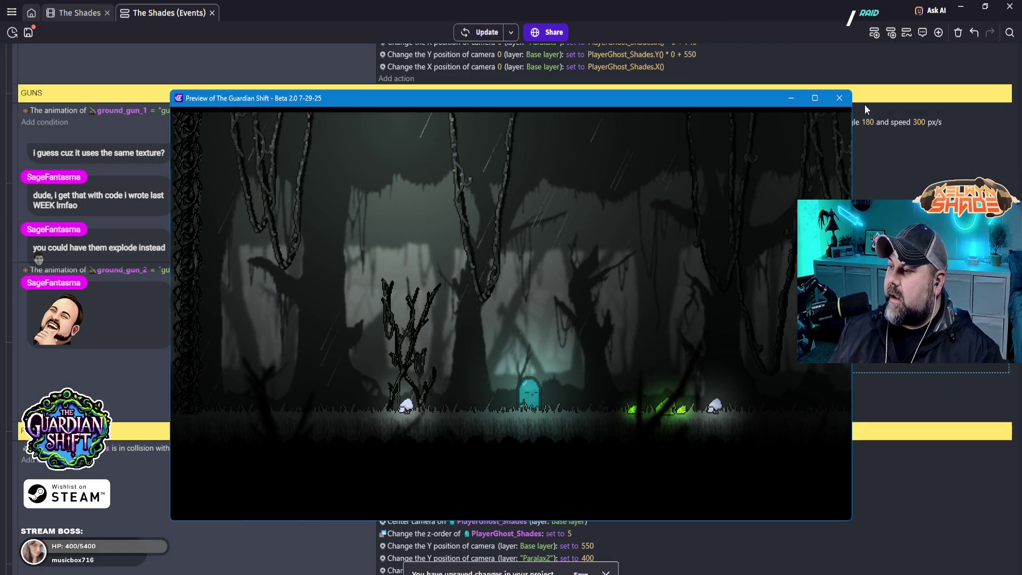
- Close the preview and return to The Shades event sheet at the PLAYER DEATH event
left_click(840, 99)
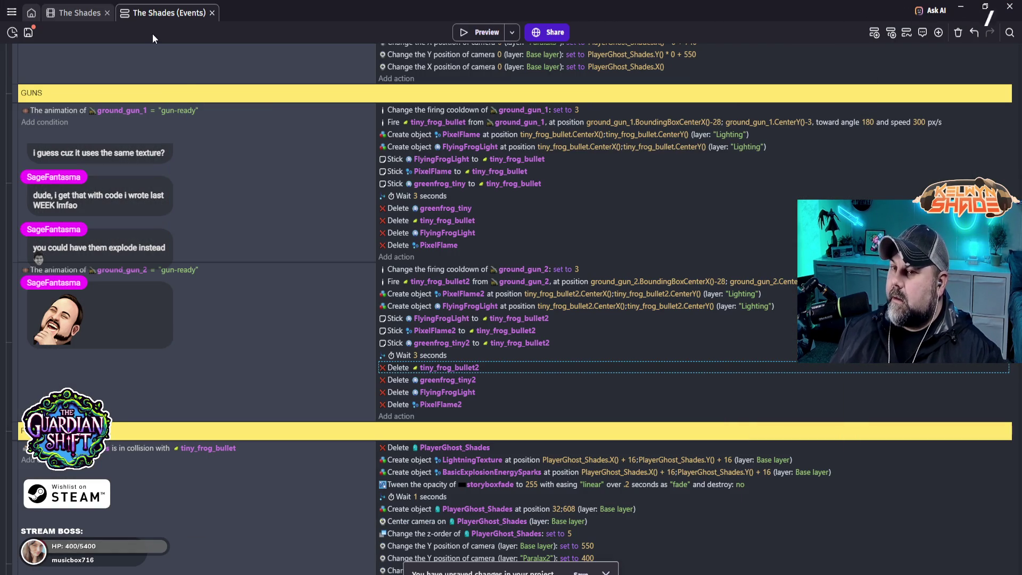
left_click(80, 12)
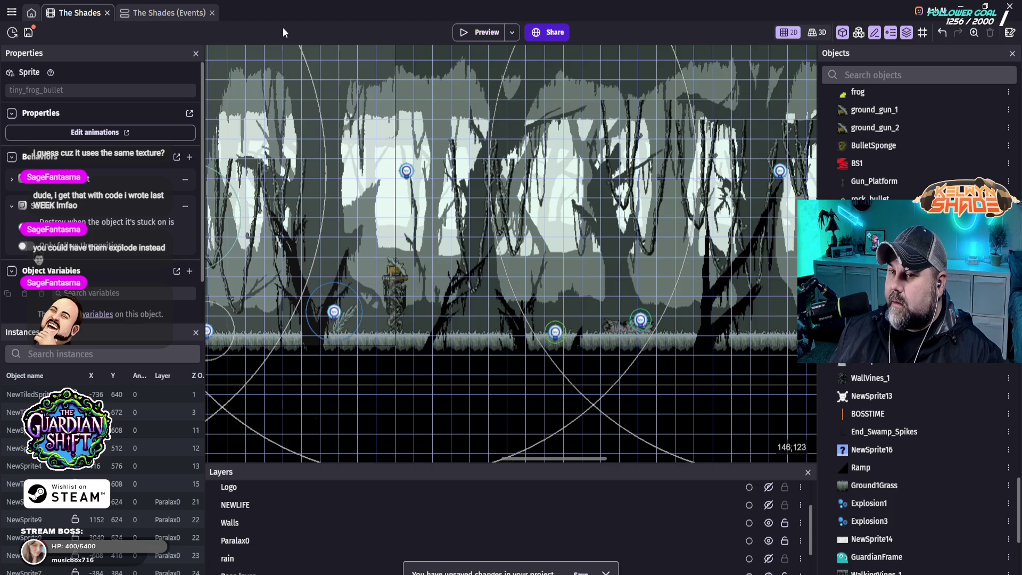
left_click(171, 14)
scroll(591, 359, "up", 5)
scroll(592, 357, "down", 4)
scroll(582, 356, "down", 5)
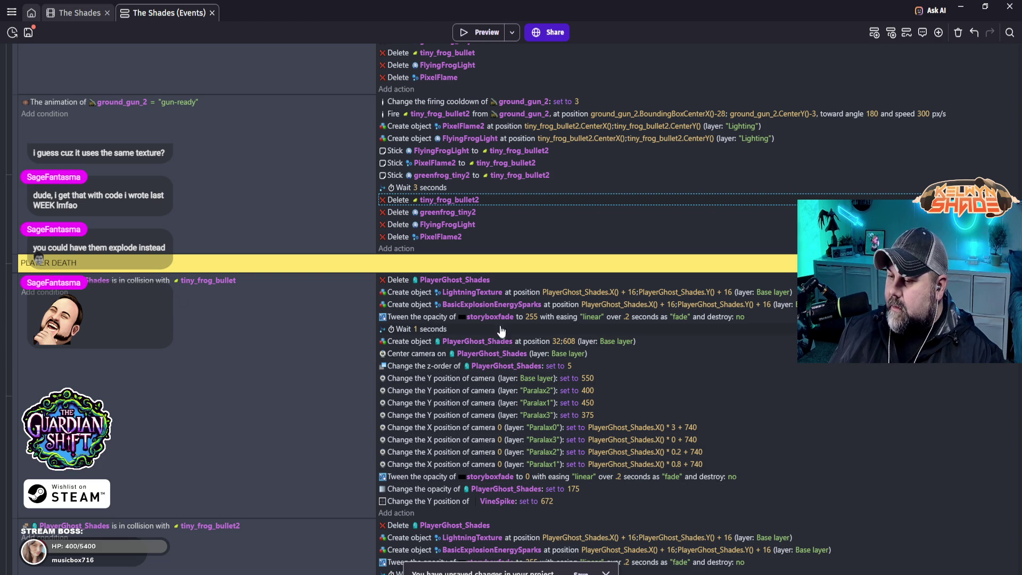
- Put the explosion sparks and LightningTexture actions on the Lighting layer, then preview the game
left_click(777, 304)
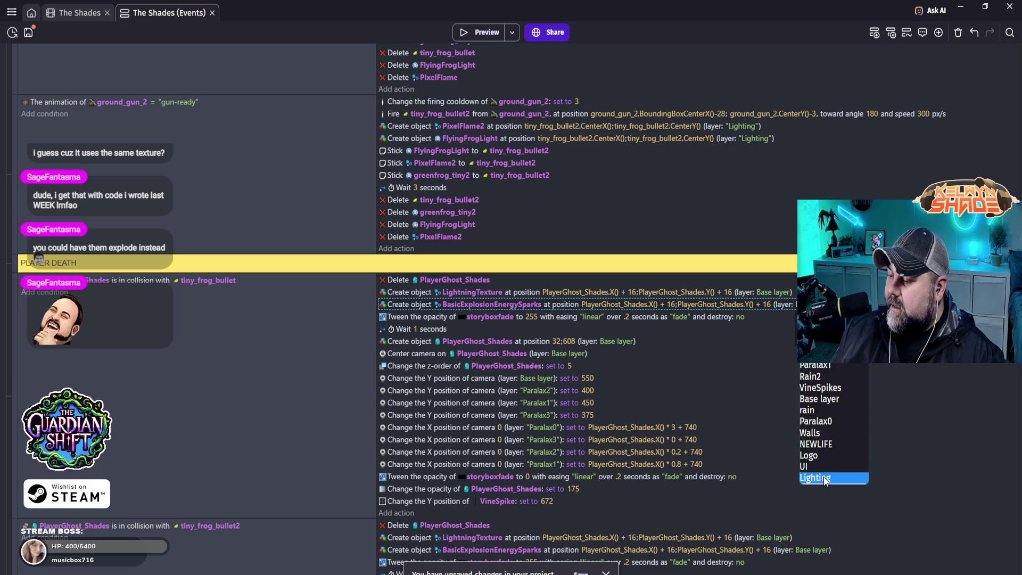
left_click(830, 478)
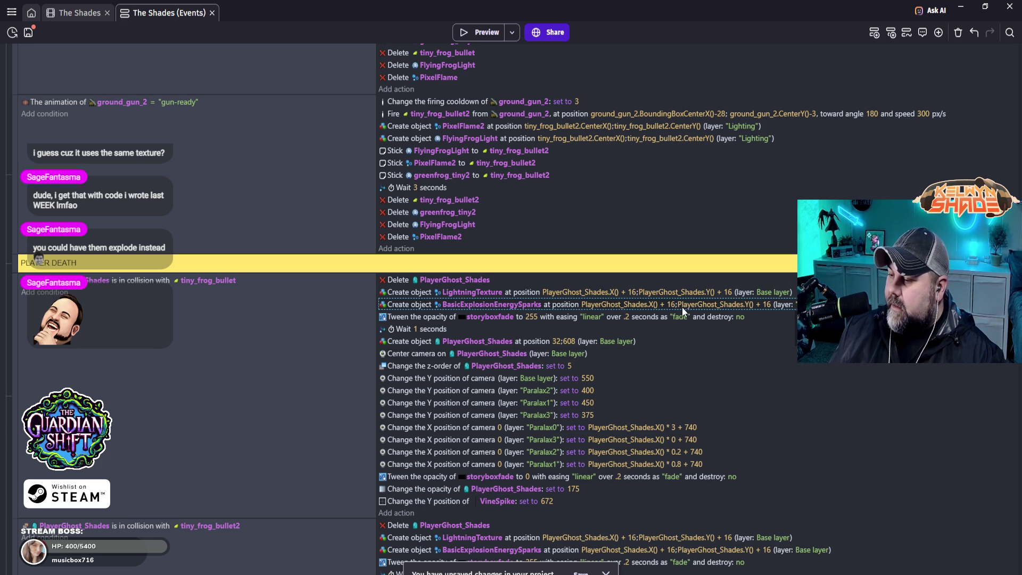
left_click(779, 293)
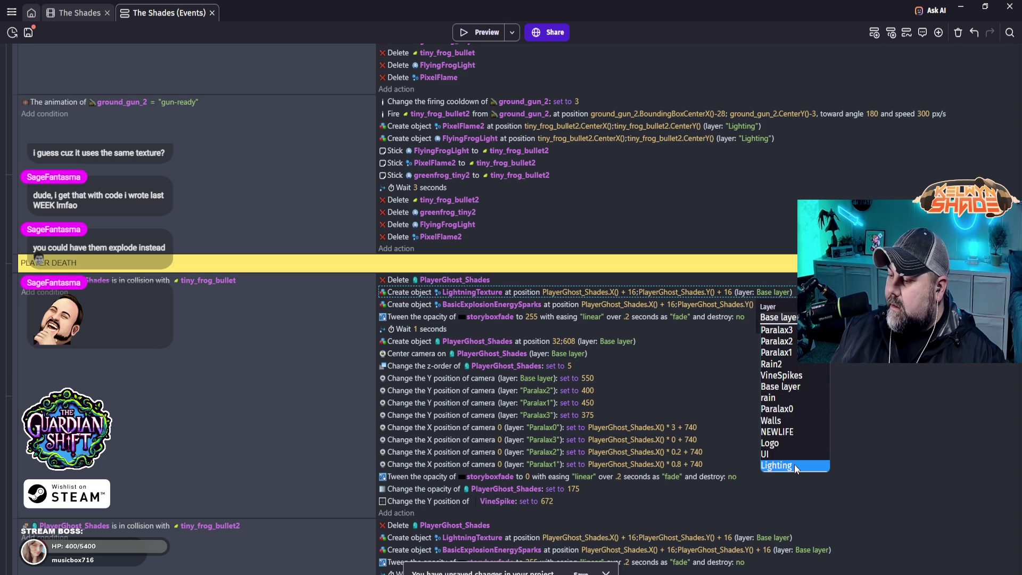
left_click(798, 464)
left_click(894, 394)
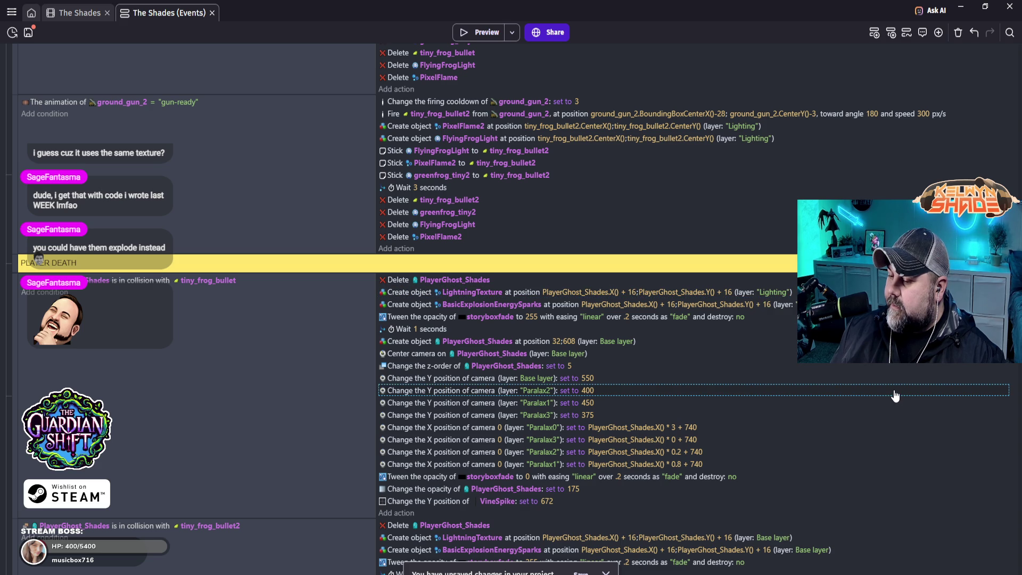
left_click(486, 35)
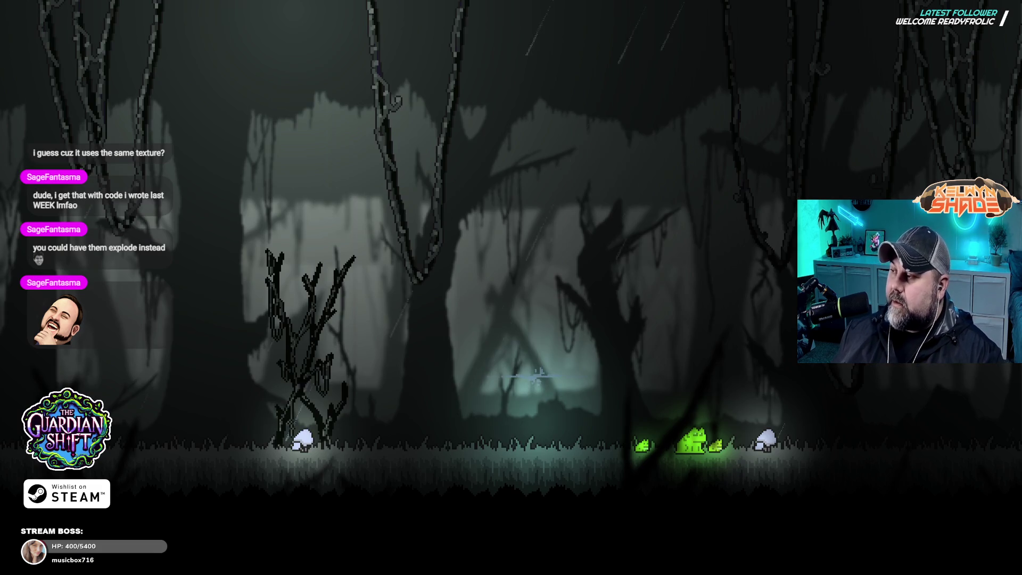
- Jump the ghost into frog bullets repeatedly to check the death burst and respawn, then leave fullscreen
key("Right")
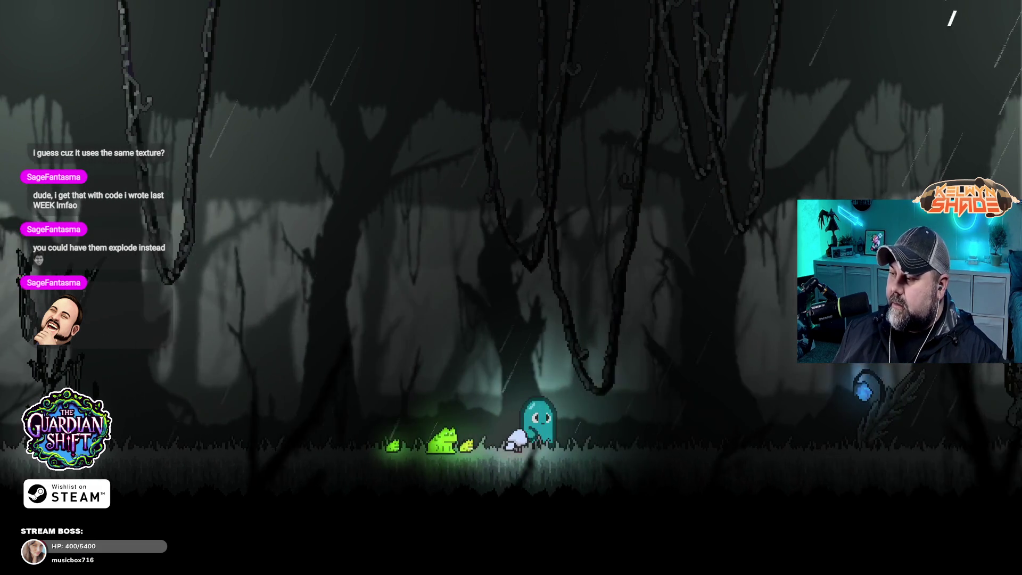
key("space")
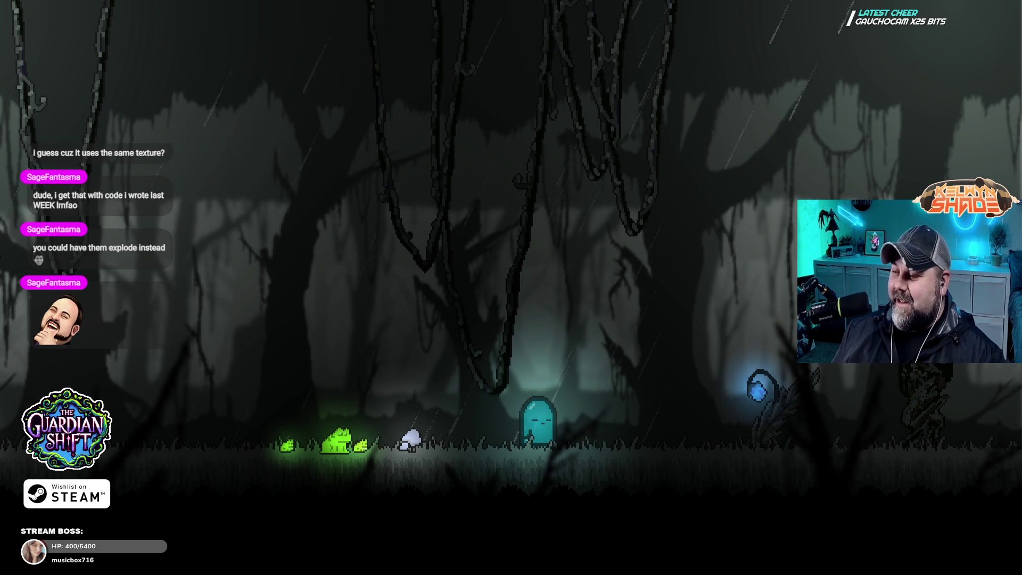
key("space")
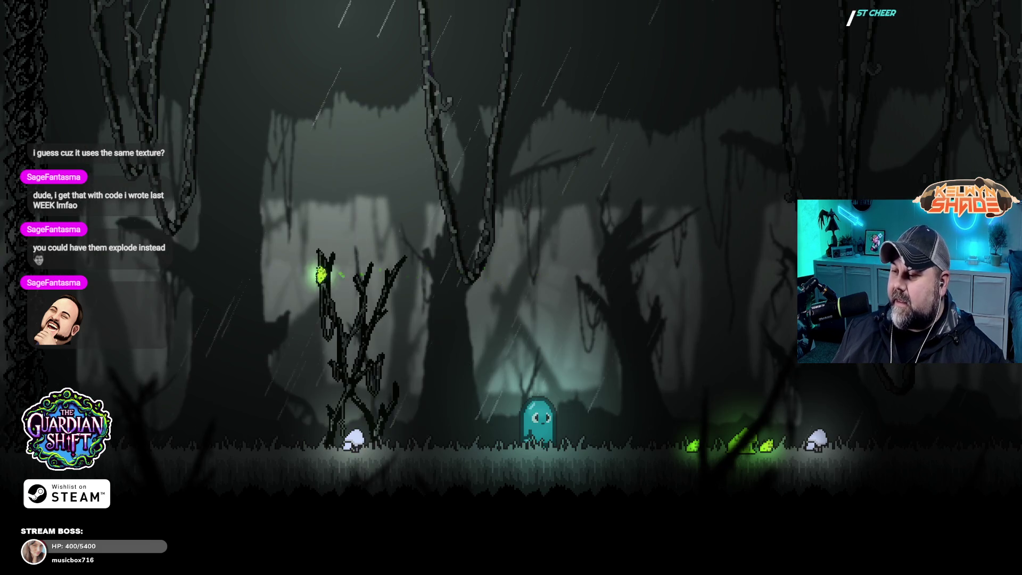
key("space")
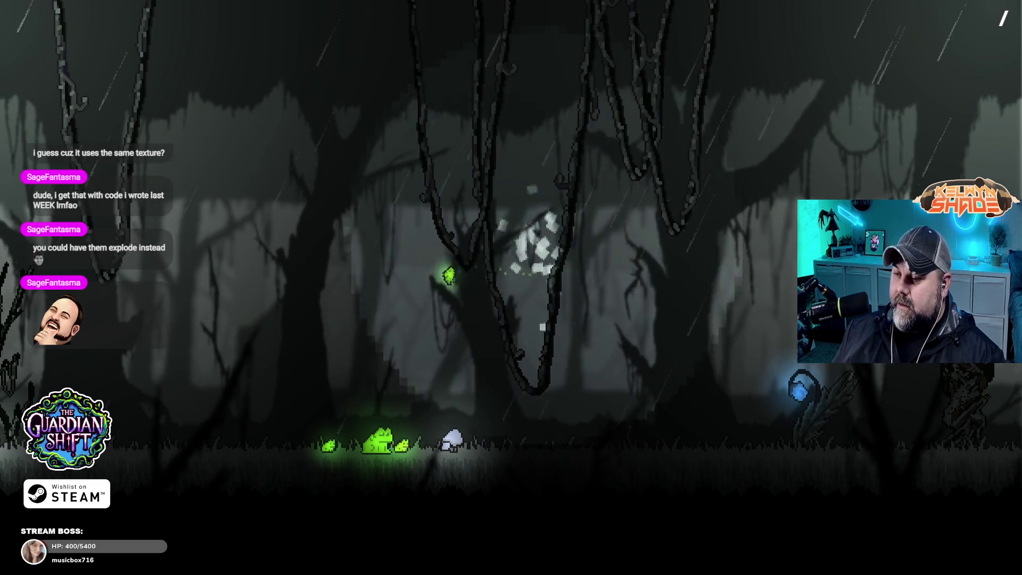
key("space")
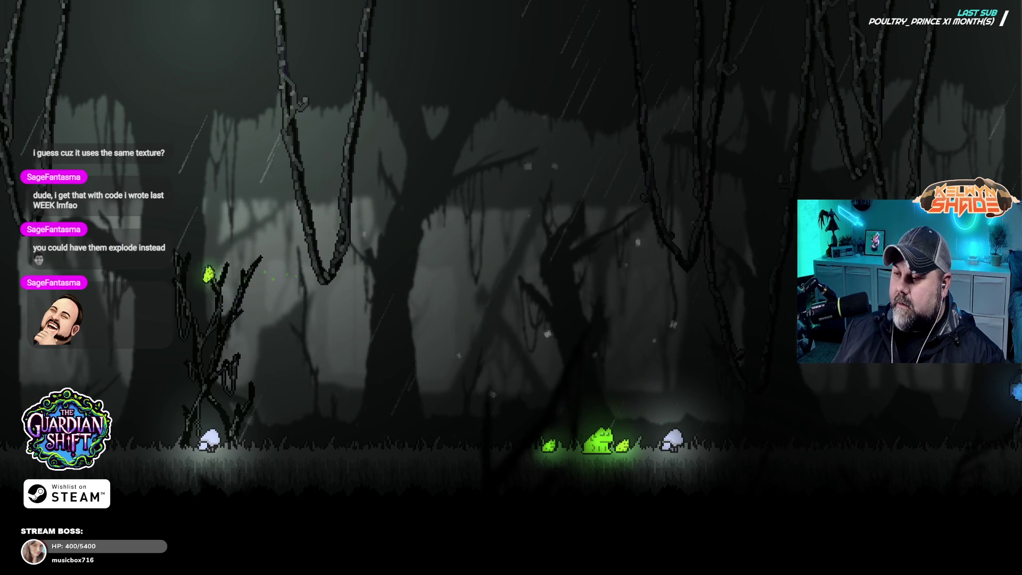
key("space")
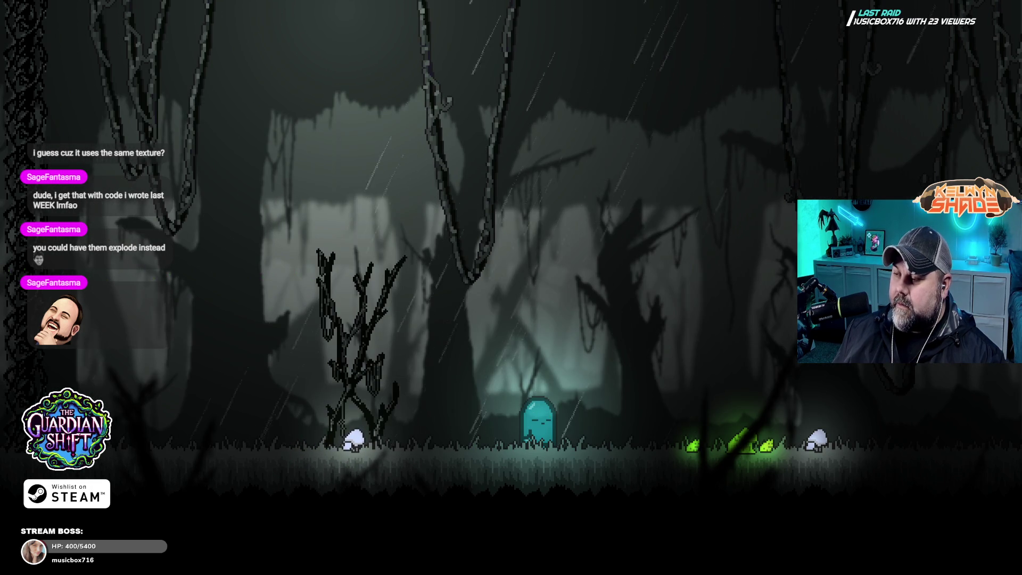
key("Right")
key("space")
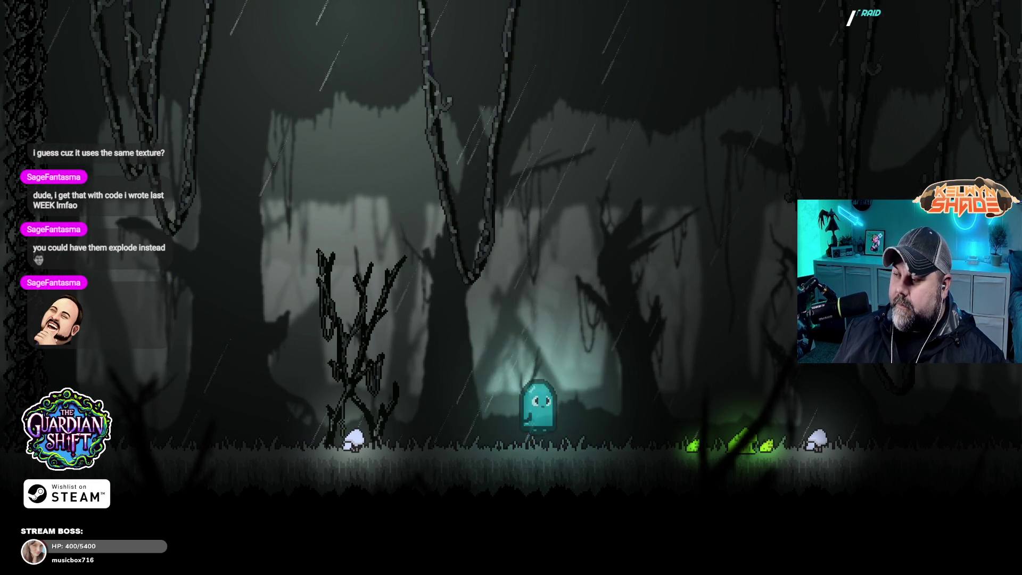
key("space")
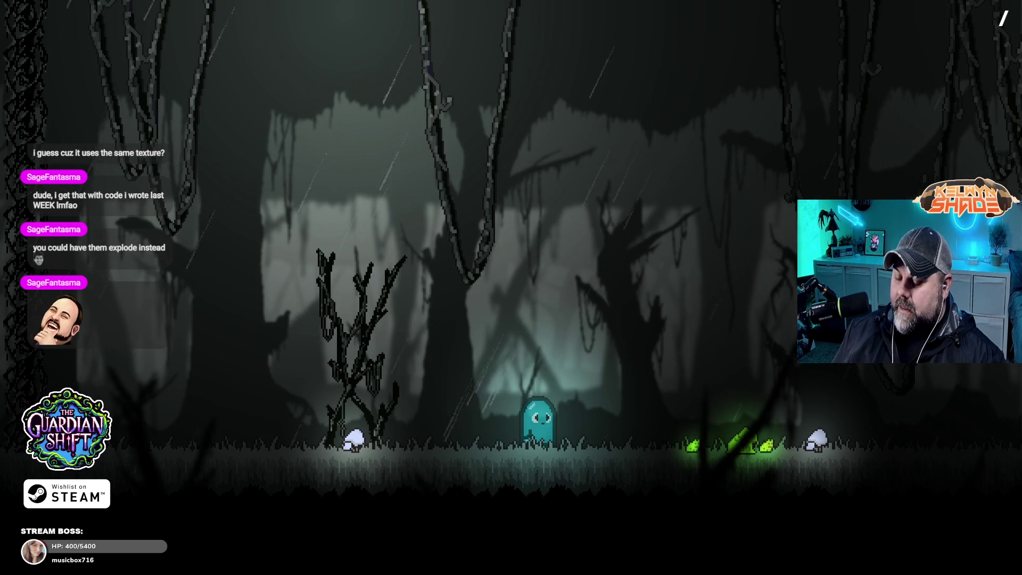
key("F11")
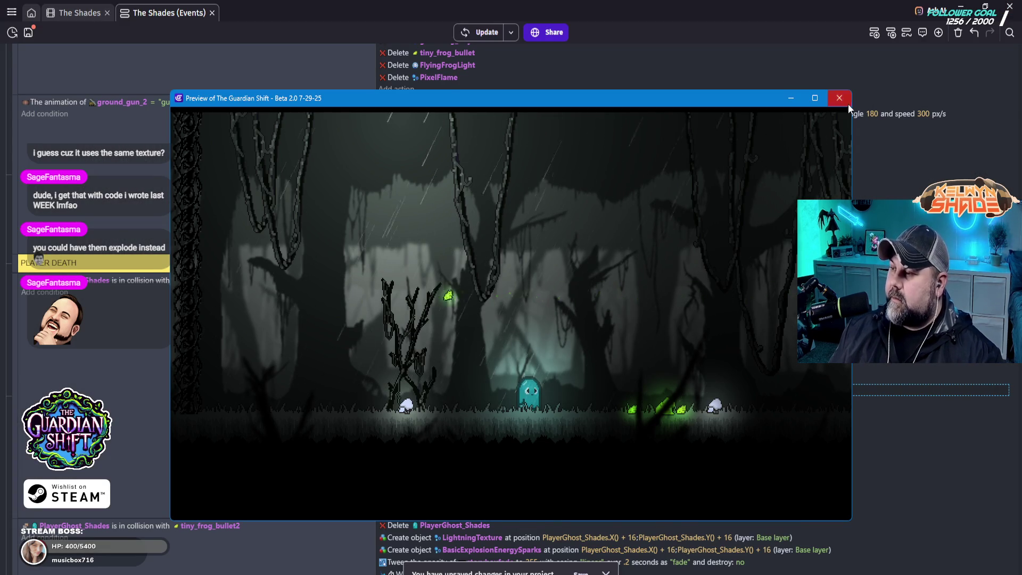
- Close the preview and put the frog-bullet death's LightningTexture on the Lighting layer
left_click(839, 98)
scroll(394, 356, "down", 5)
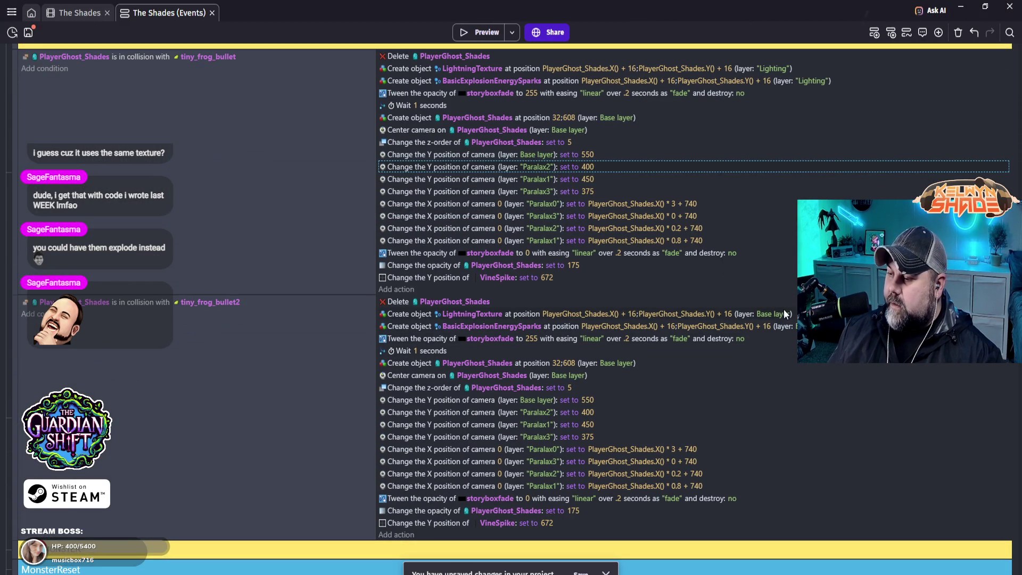
left_click(777, 315)
left_click(777, 337)
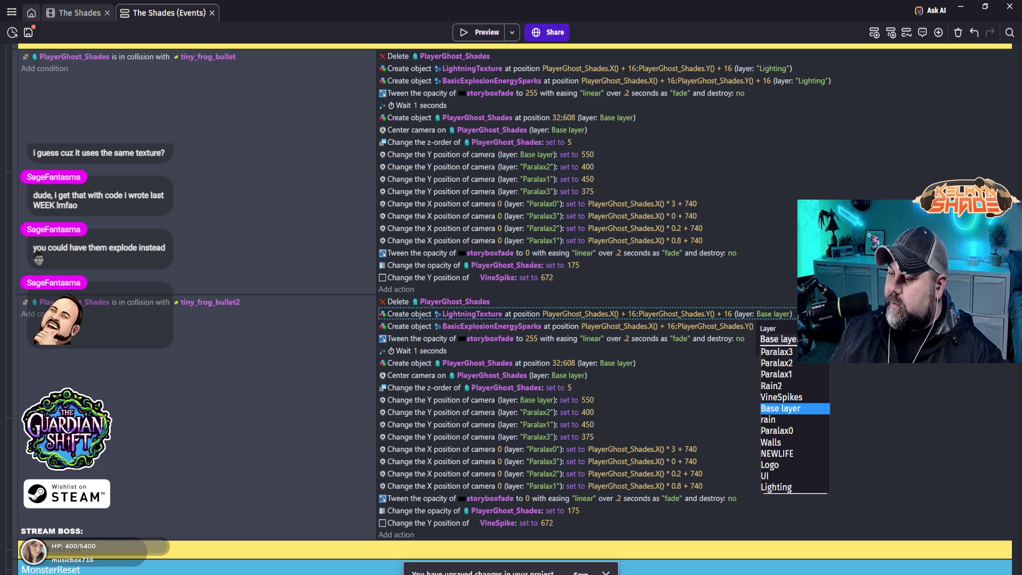
left_click(791, 487)
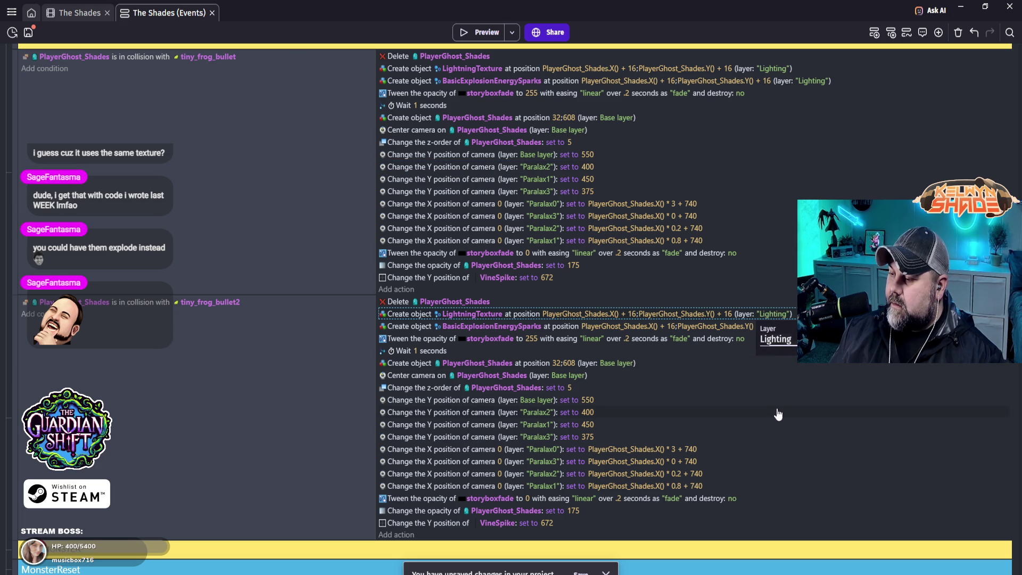
- Pick a new layer for the BasicExplosionEnergySparks action, then scroll further down the event sheet
left_click(807, 326)
left_click(836, 364)
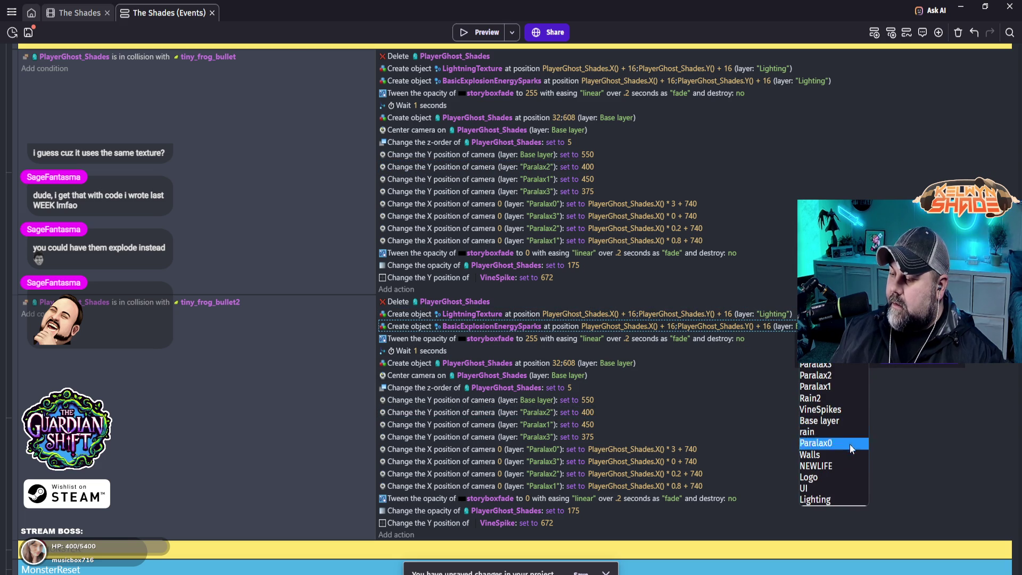
left_click(837, 498)
left_click(841, 486)
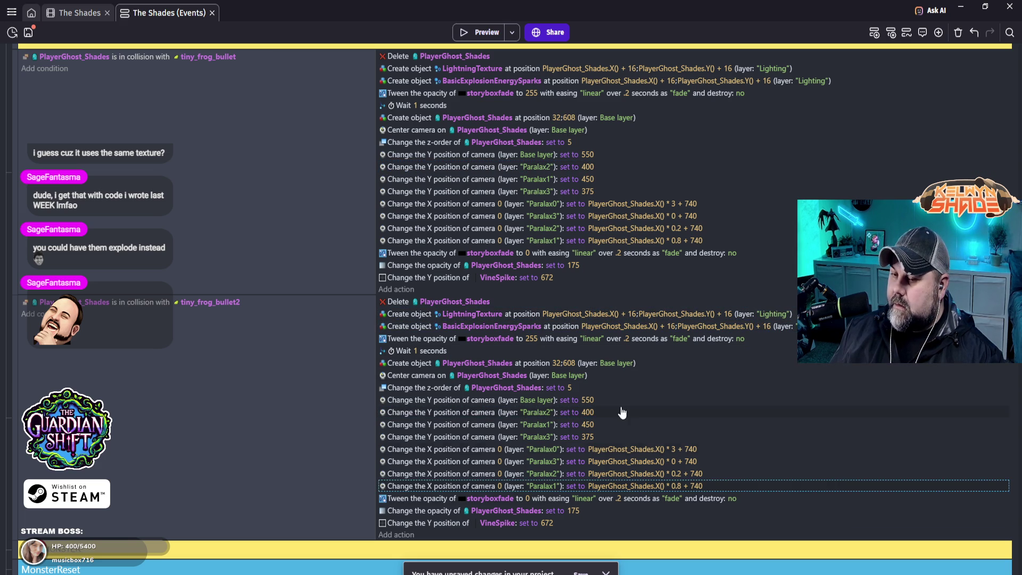
scroll(625, 413, "down", 5)
scroll(222, 377, "down", 4)
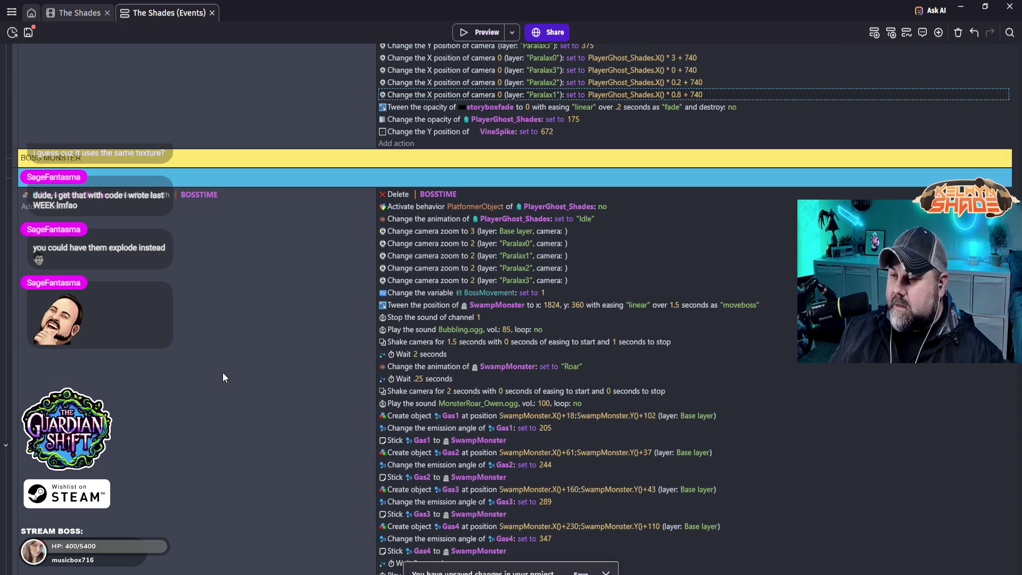
scroll(848, 372, "down", 15)
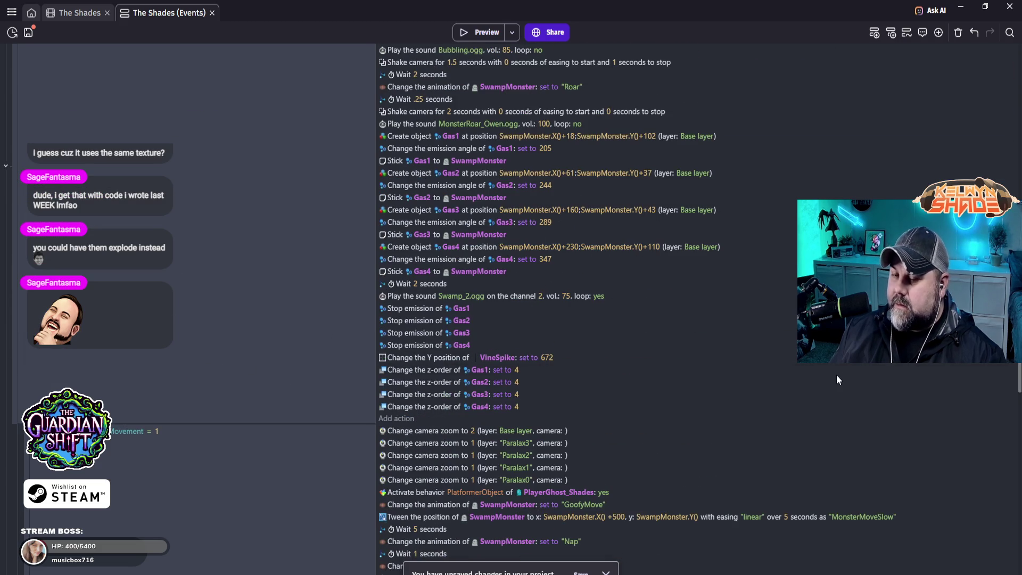
scroll(817, 394, "down", 6)
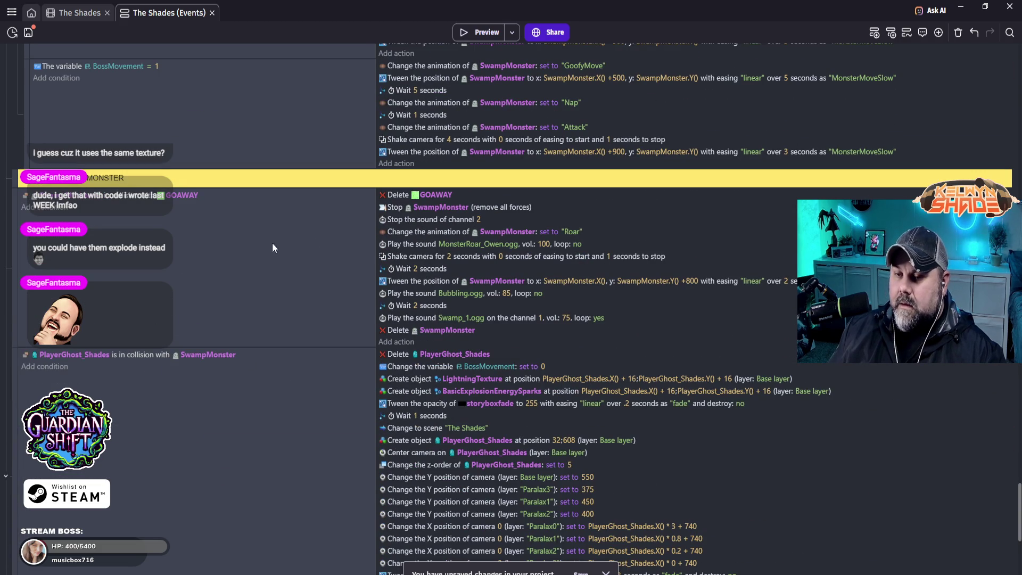
scroll(236, 240, "down", 3)
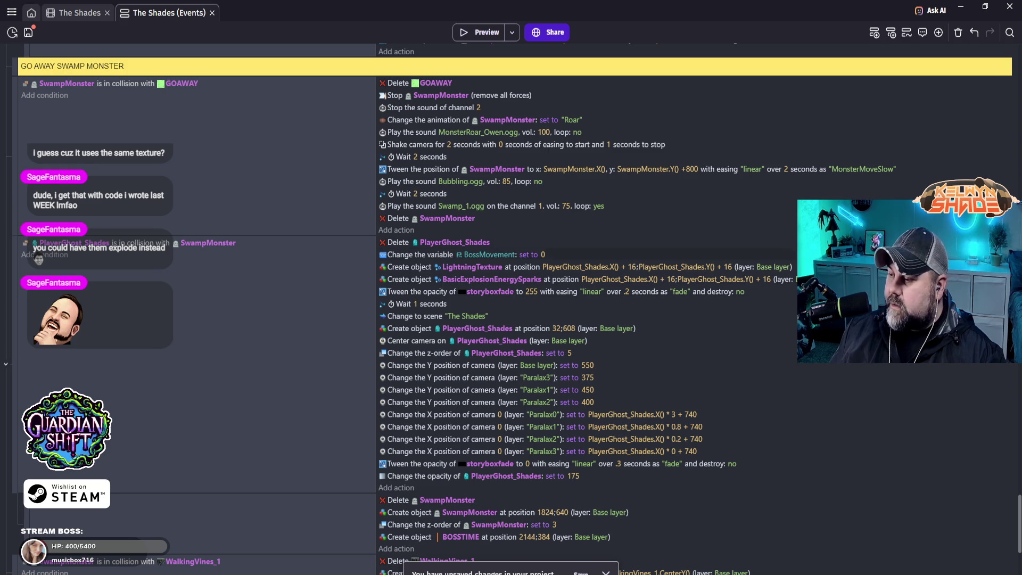
- Set the swamp-monster death's lightning and sparks actions to the Lighting layer
left_click(789, 272)
left_click(777, 292)
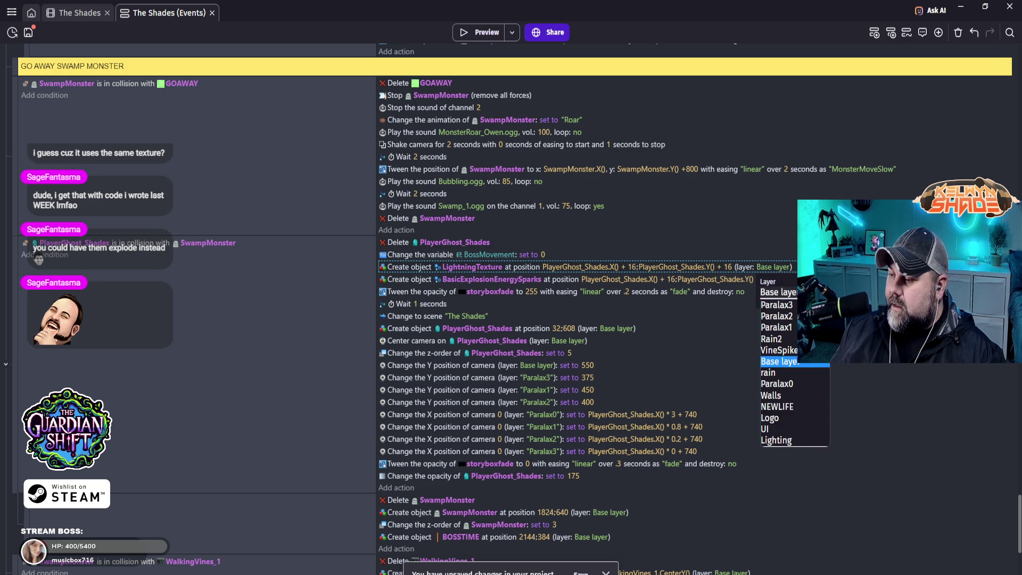
left_click(820, 444)
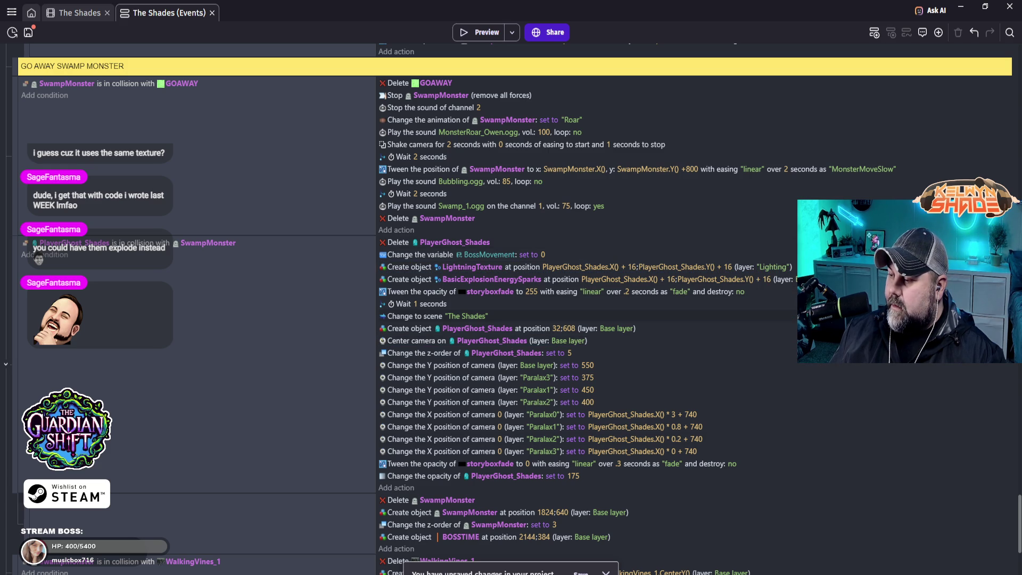
left_click(809, 279)
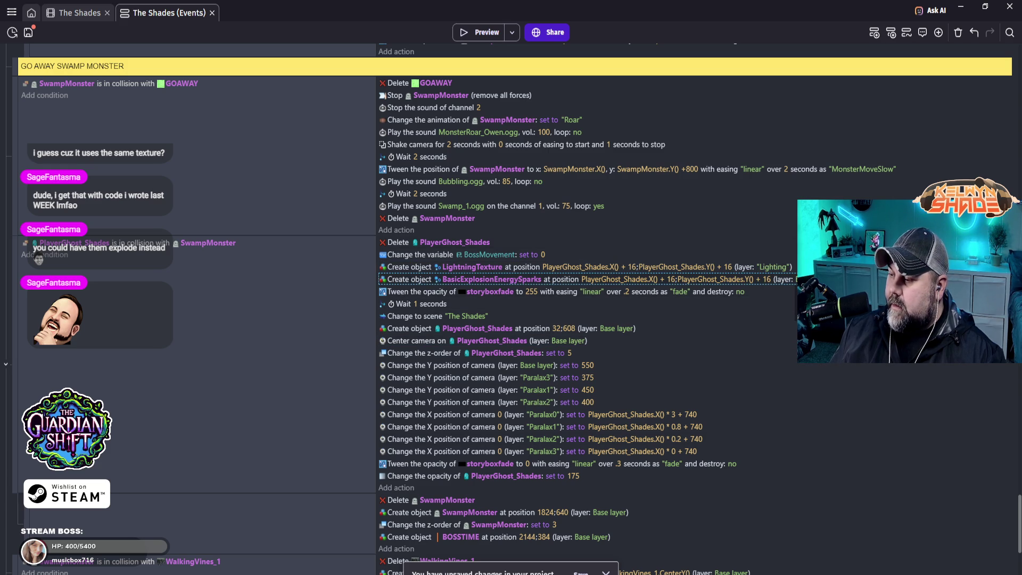
left_click(836, 352)
left_click(832, 452)
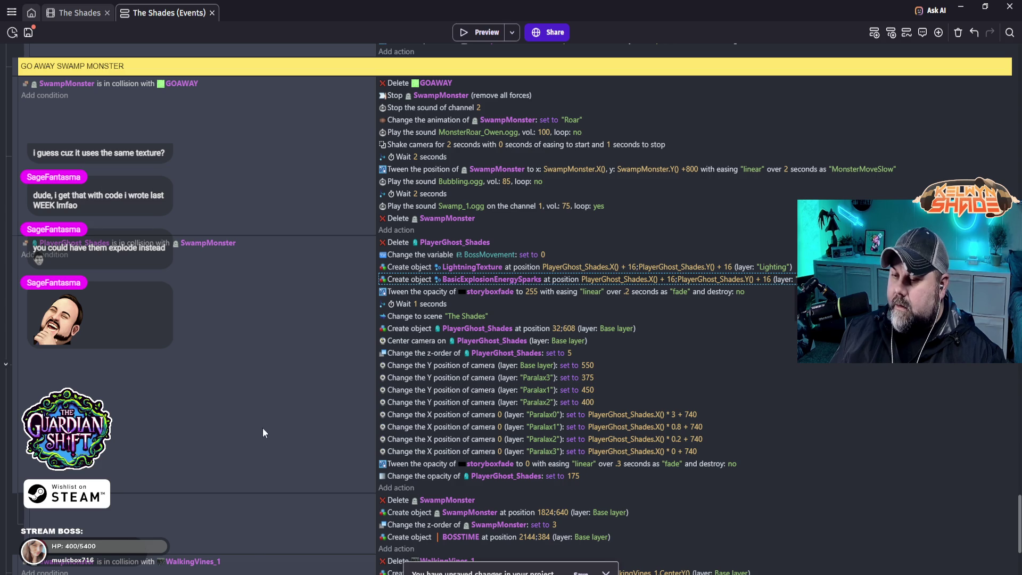
- Scroll down the event sheet and save the project with Ctrl+S
scroll(282, 411, "down", 6)
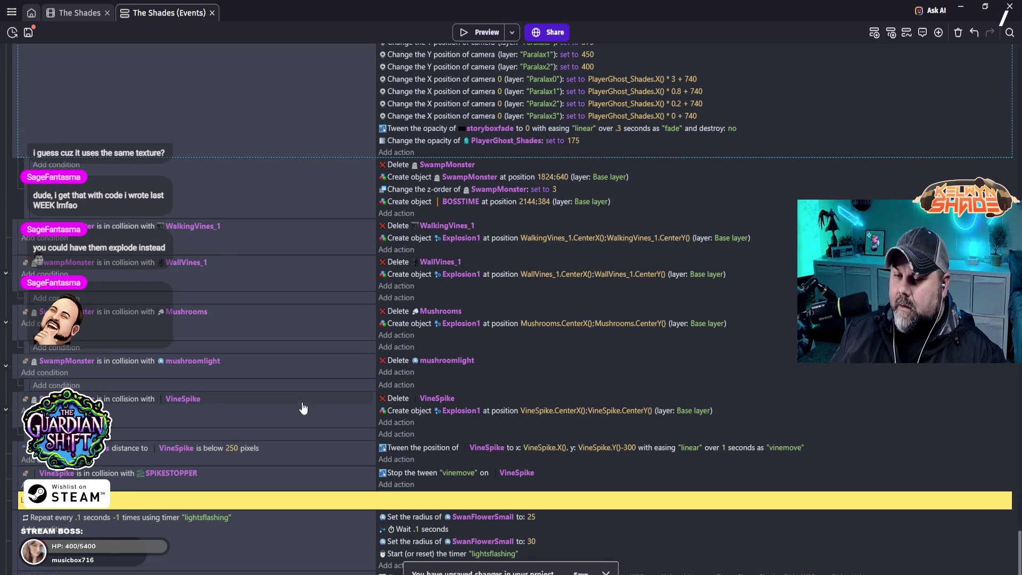
scroll(301, 403, "down", 1)
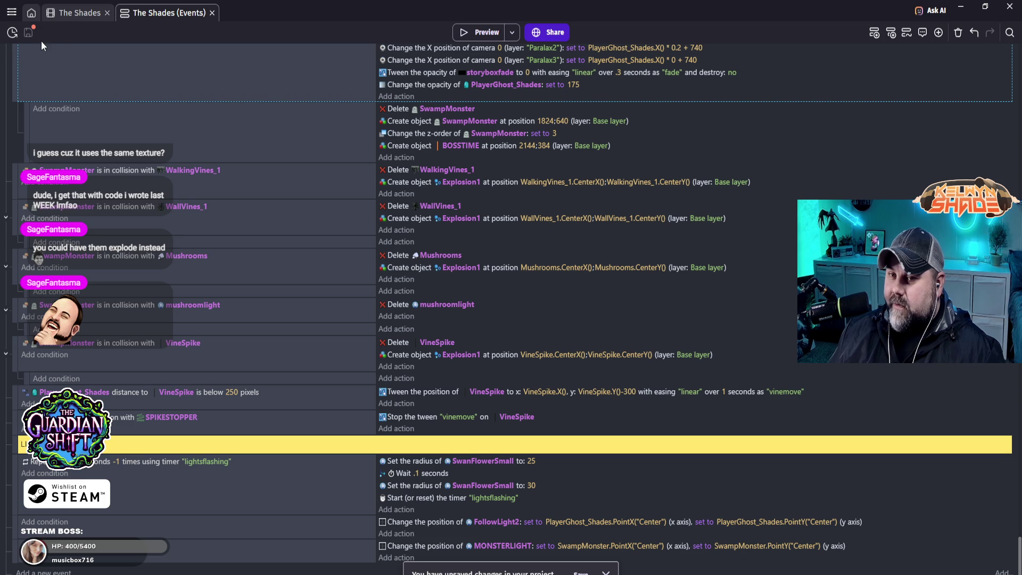
key("ctrl+s")
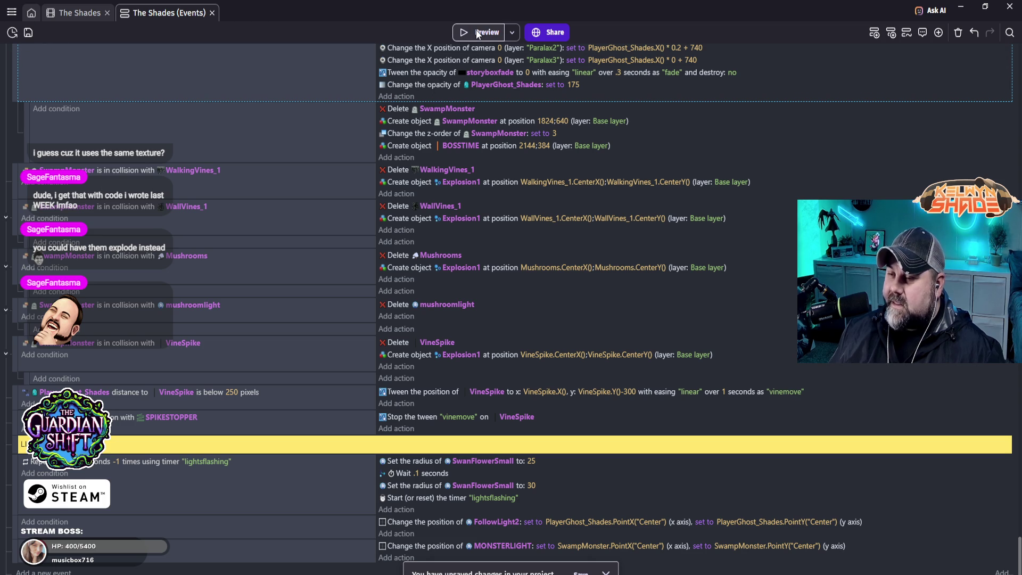
- Preview the game and run the ghost right through the forest, past the tower and a frog
left_click(477, 33)
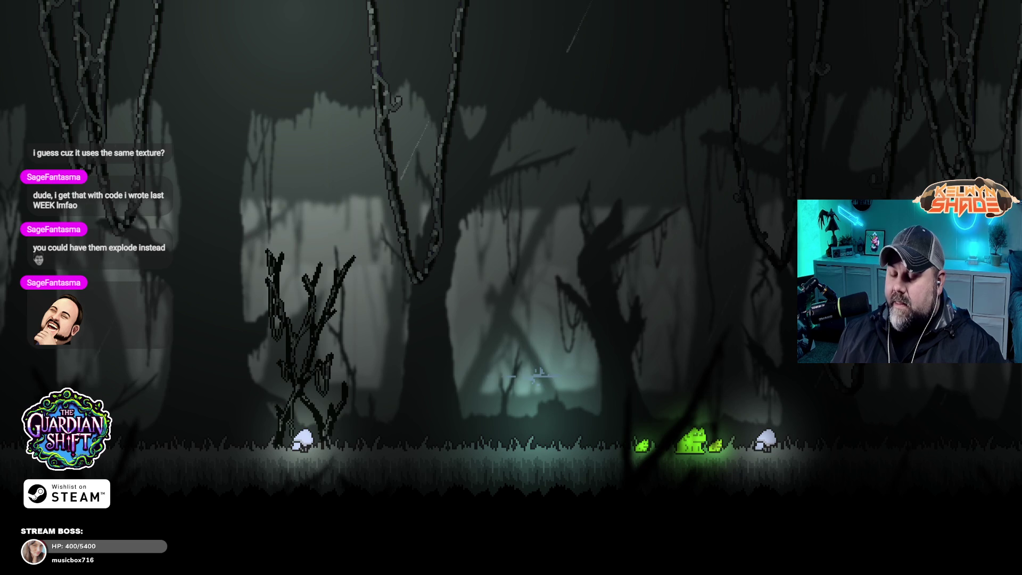
key("d")
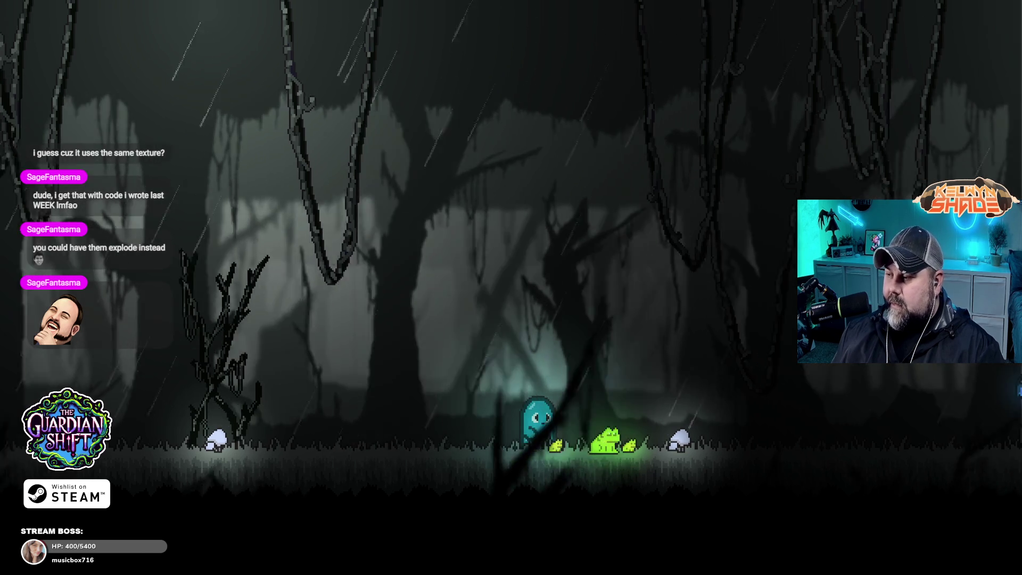
key("d")
key("space")
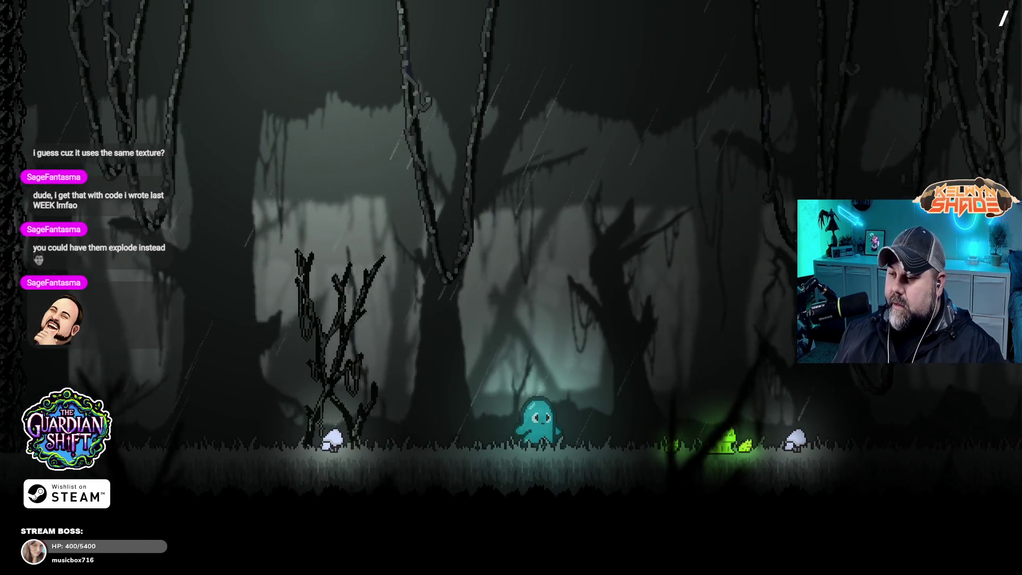
key("d")
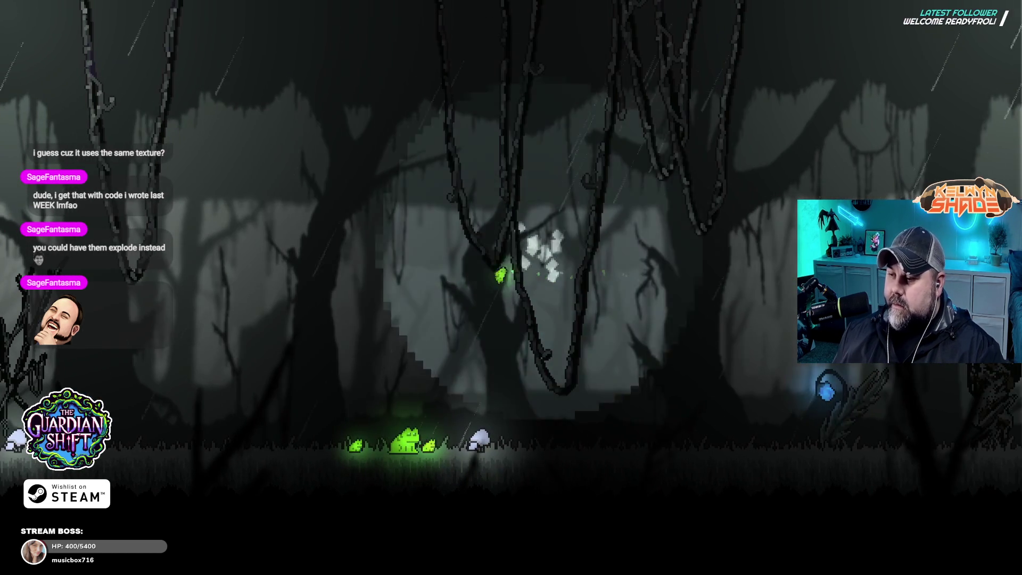
key("d")
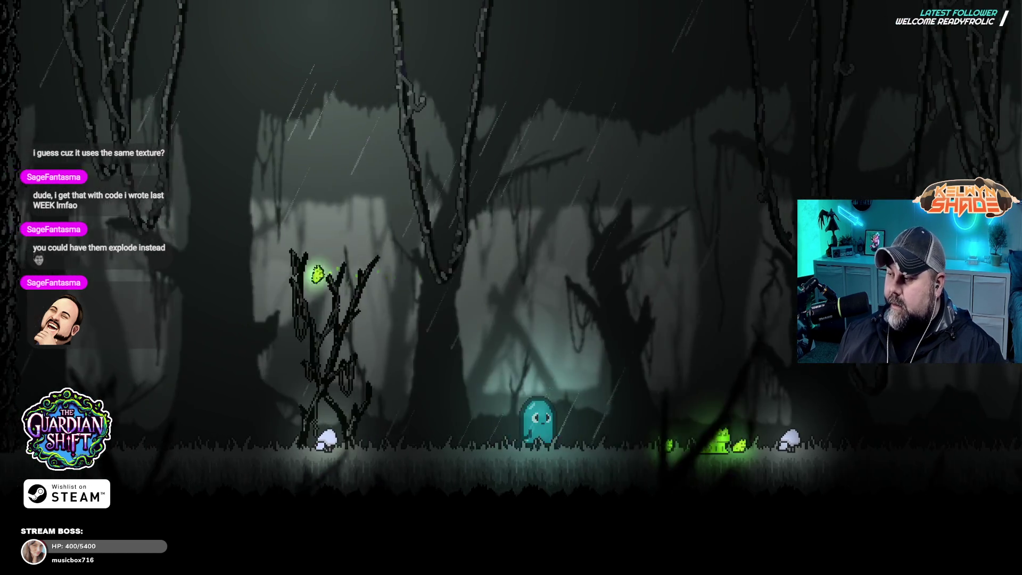
key("d")
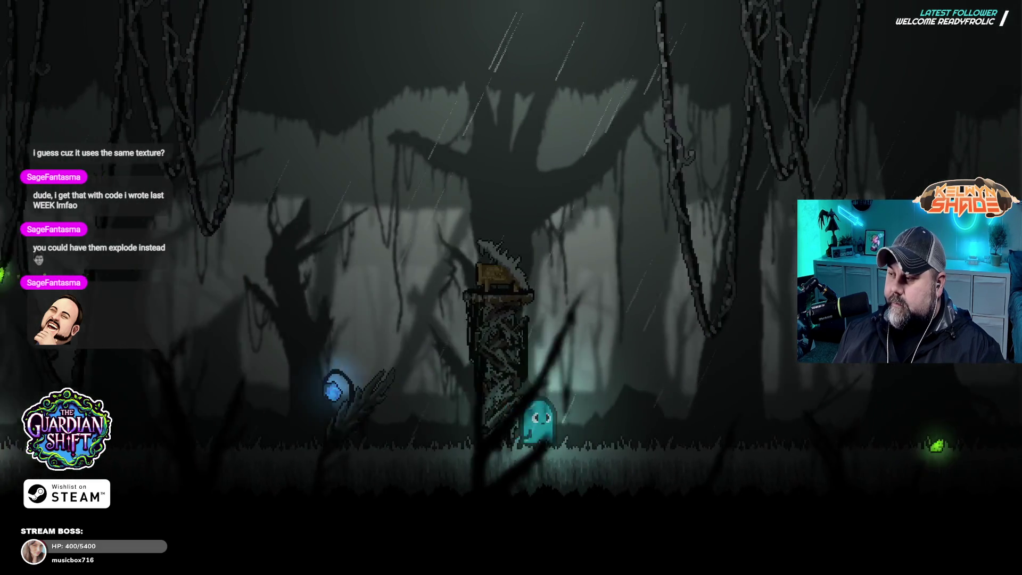
key("d")
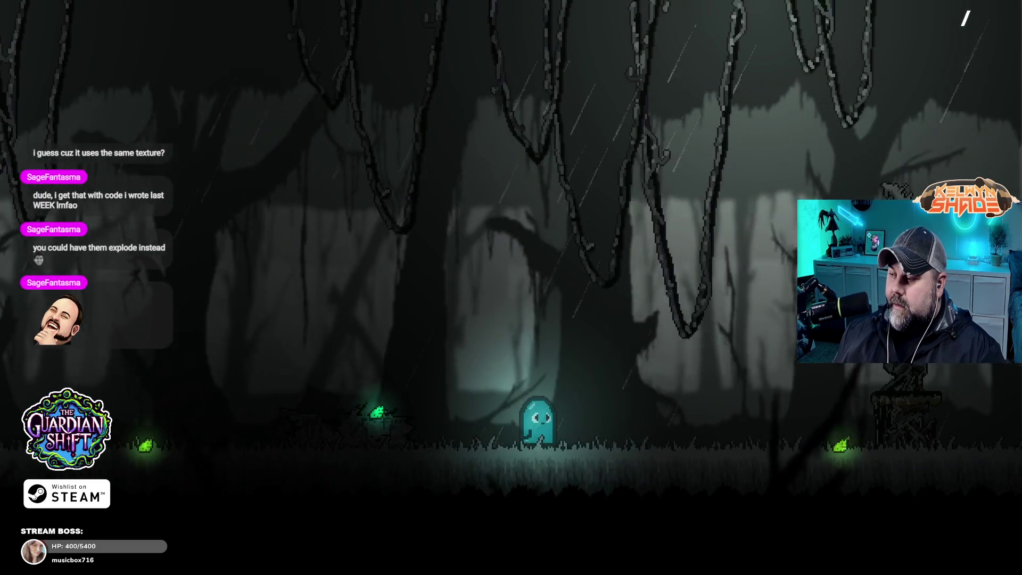
key("d")
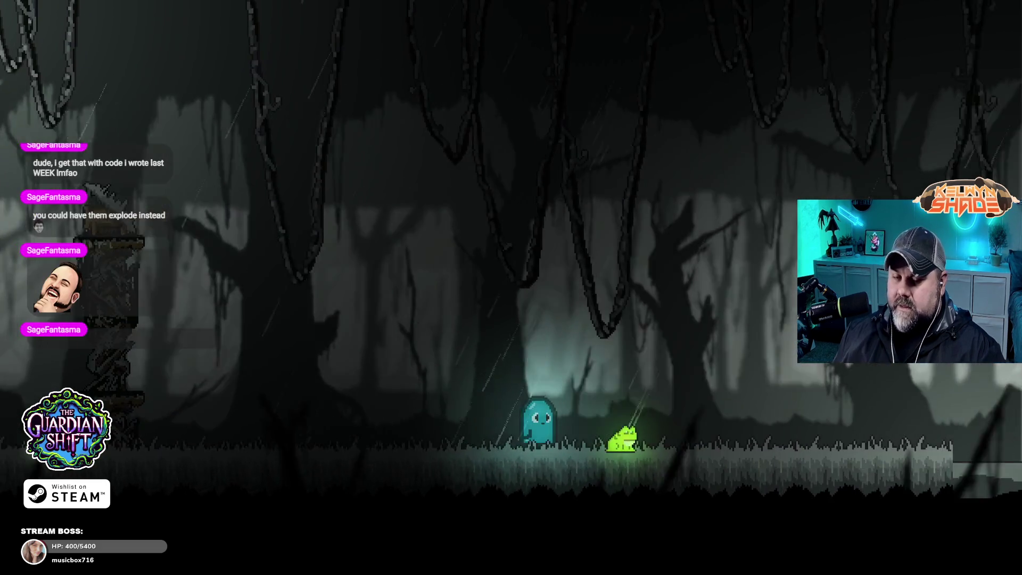
key("d")
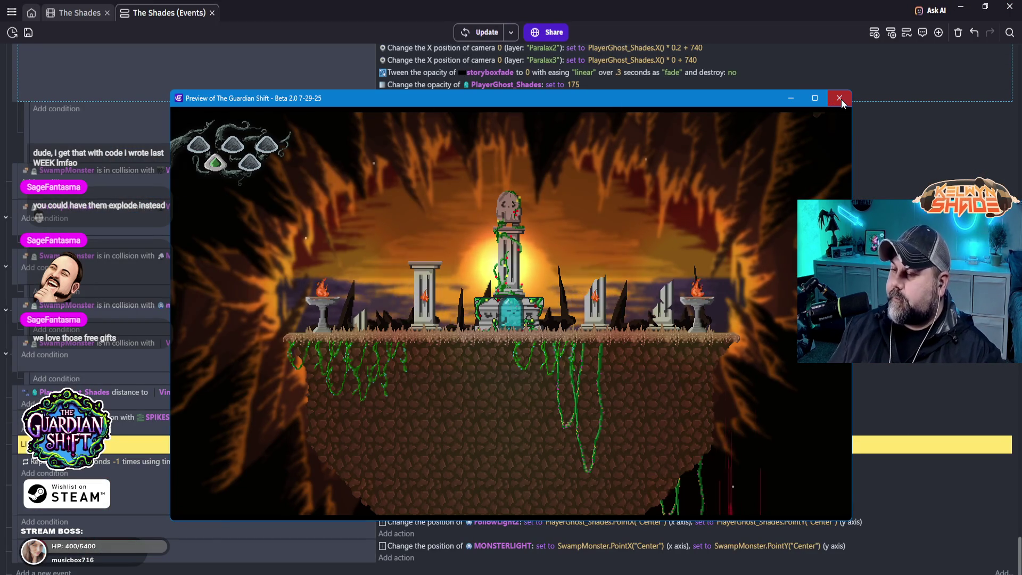
- Close the preview, scroll up to the Shades_portal event, and select its wait after deleting the player
left_click(840, 98)
scroll(319, 319, "down", 2)
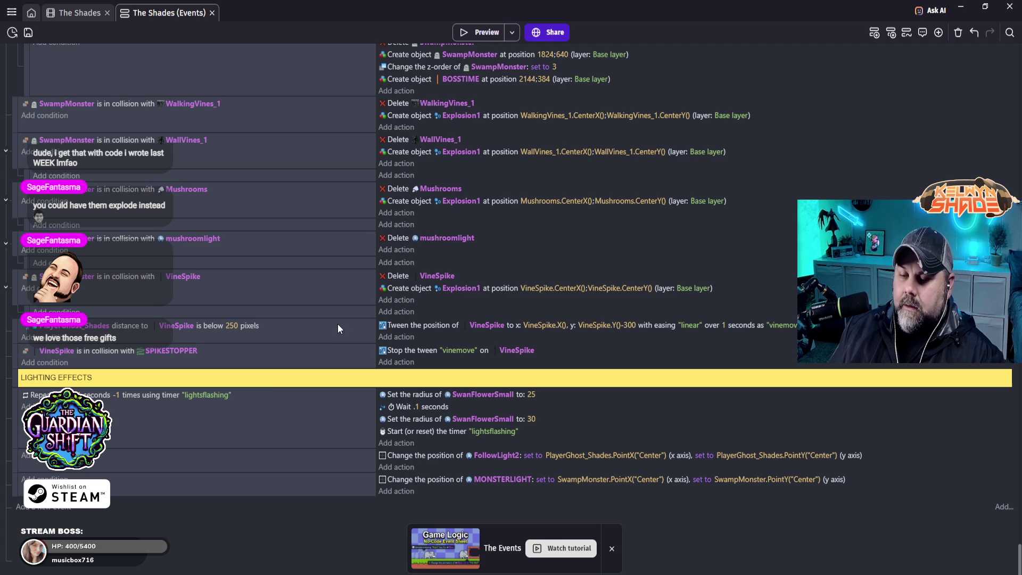
scroll(273, 407, "up", 10)
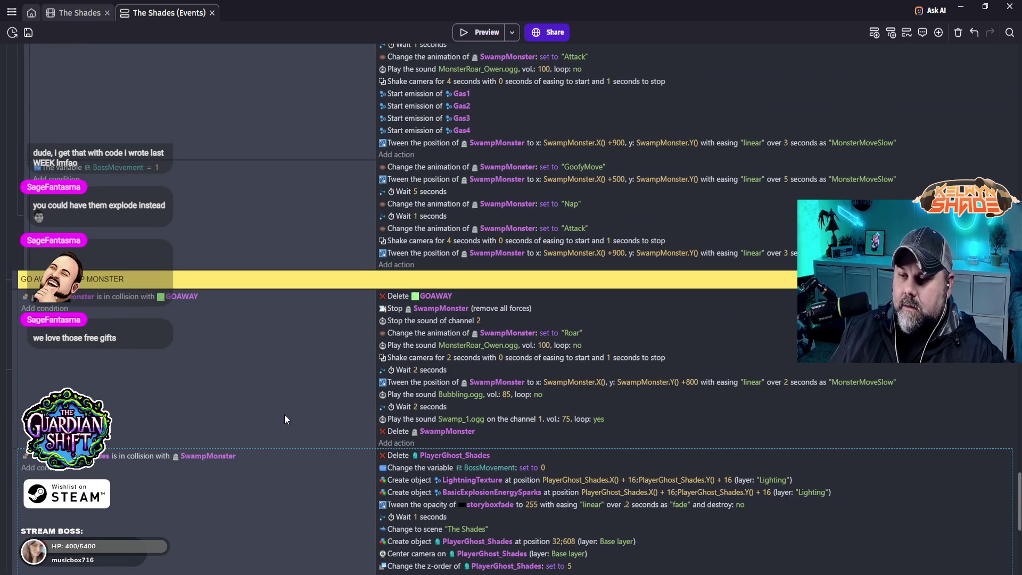
scroll(247, 470, "up", 10)
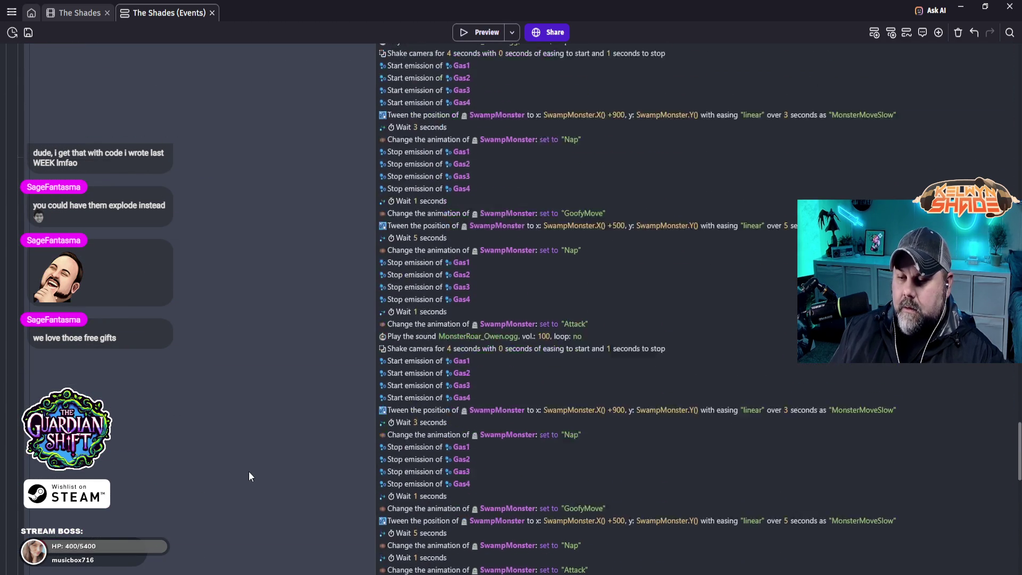
scroll(249, 471, "up", 10)
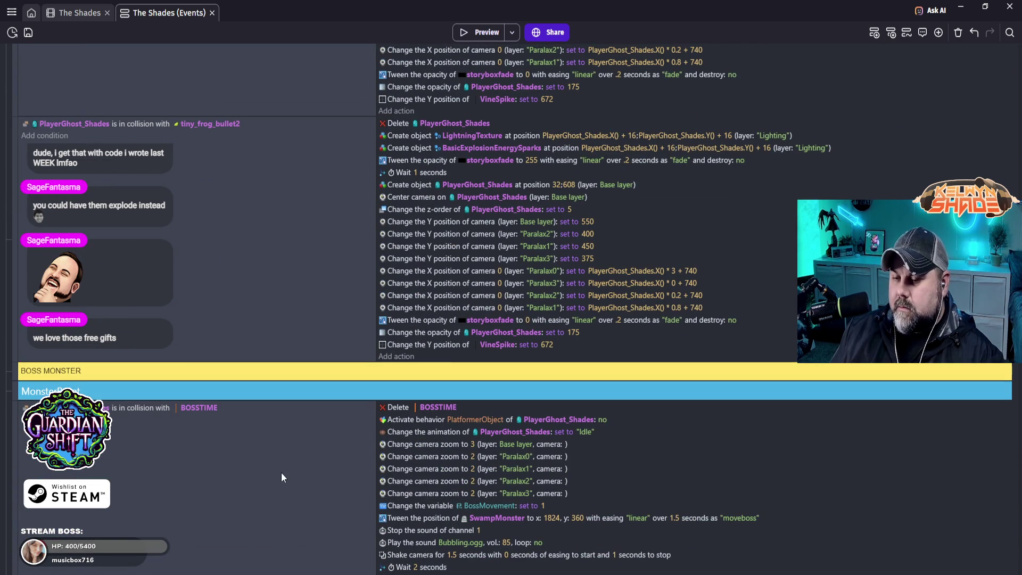
scroll(269, 373, "up", 15)
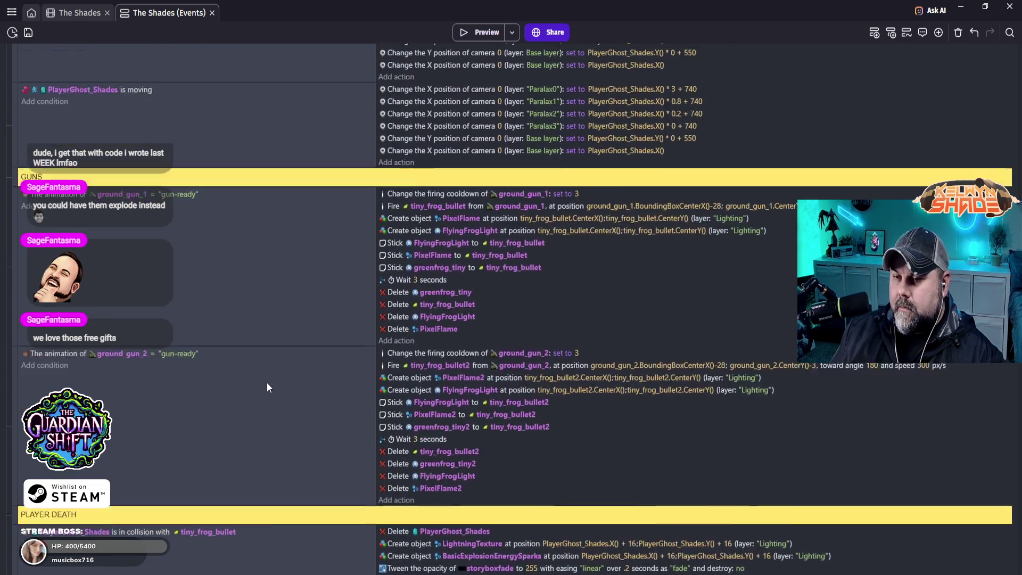
scroll(247, 382, "up", 3)
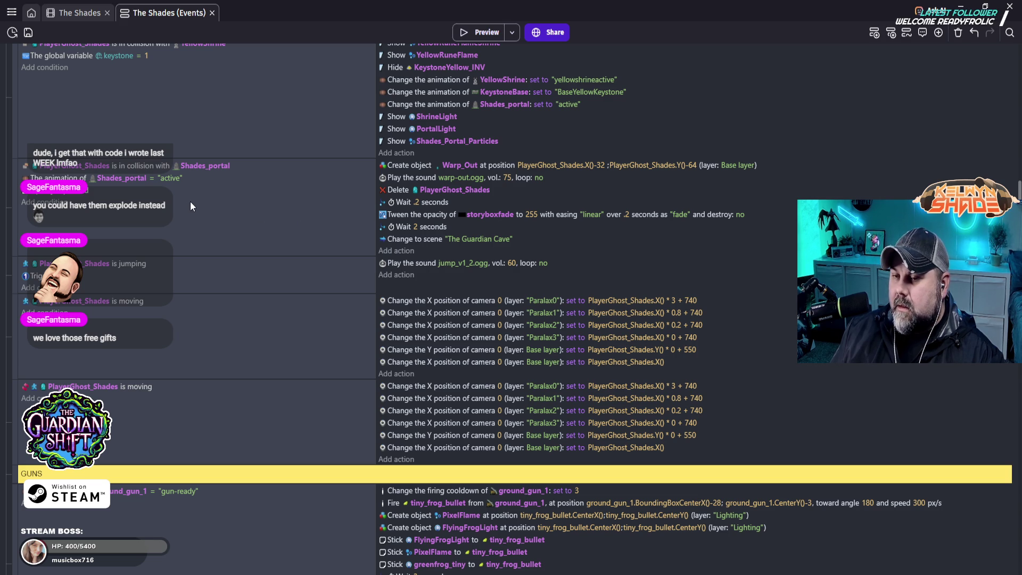
scroll(116, 191, "up", 1)
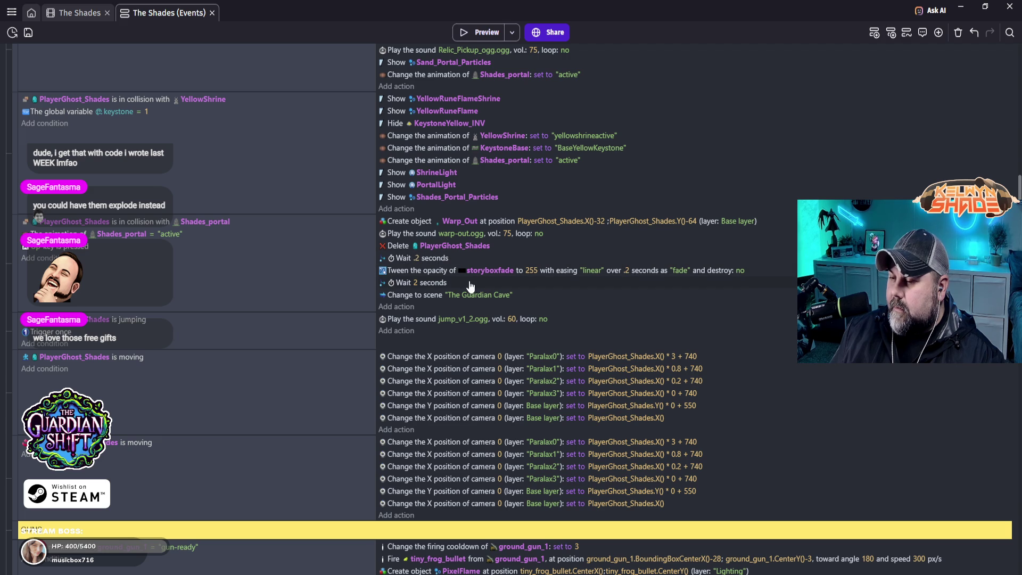
left_click(416, 259)
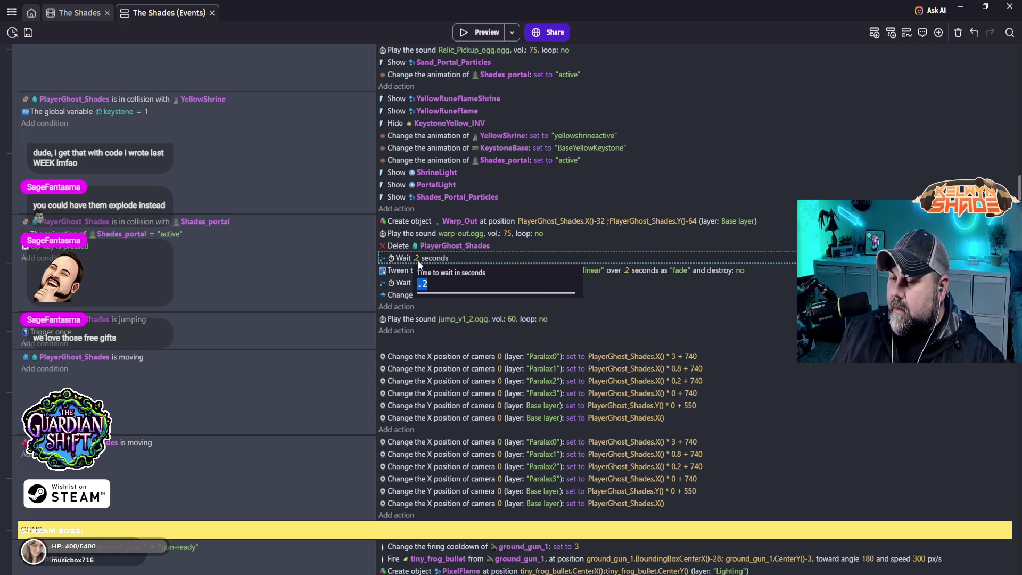
- Set the Wait after deleting PlayerGhost_Shades in the warp-out event to 1 second
type("1")
key("Return")
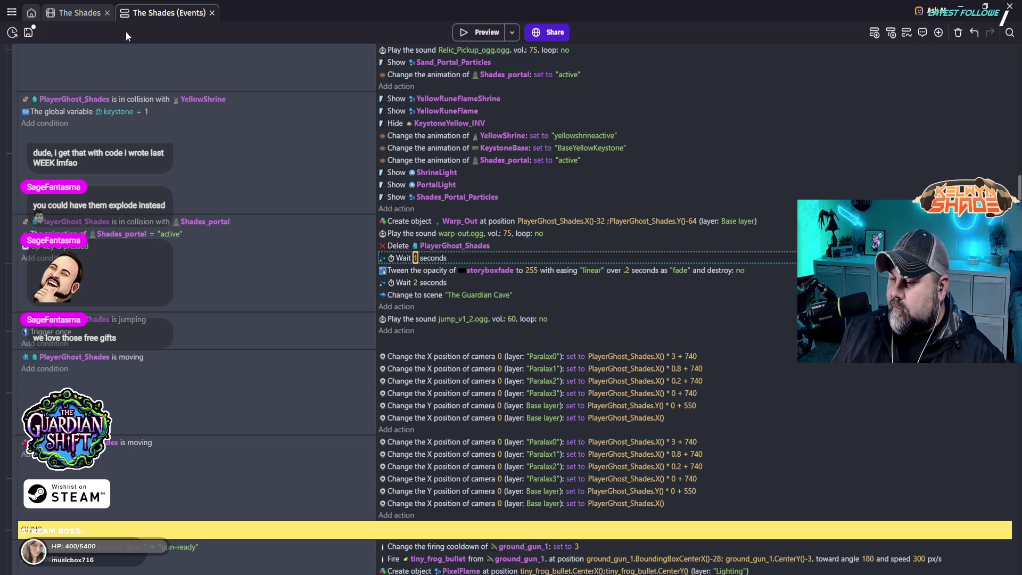
- Check the Warp Out wait timings on the Ice Caverns event sheet, then return to The Shades events
left_click(11, 11)
left_click(75, 329)
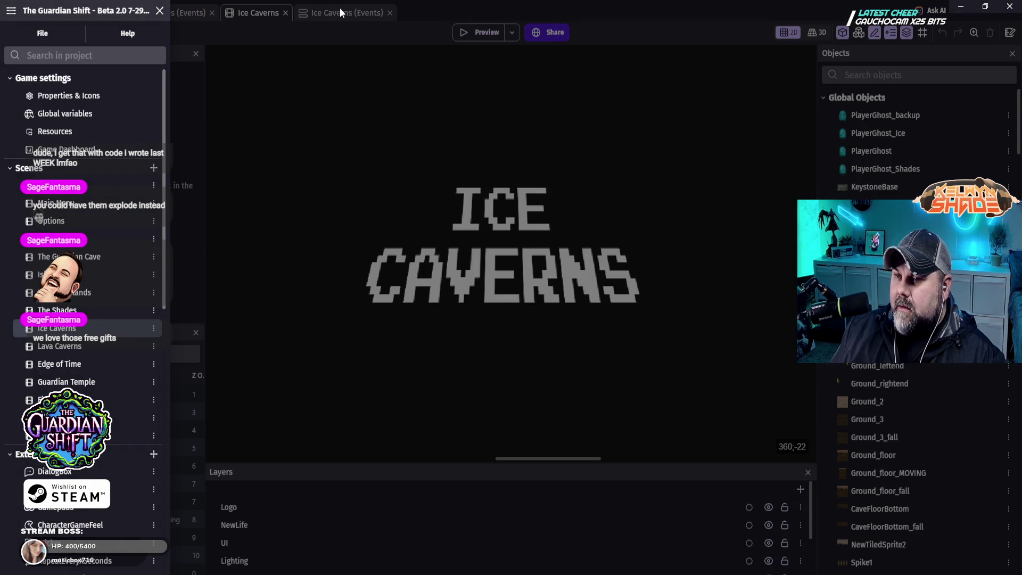
left_click(332, 17)
left_click(332, 17)
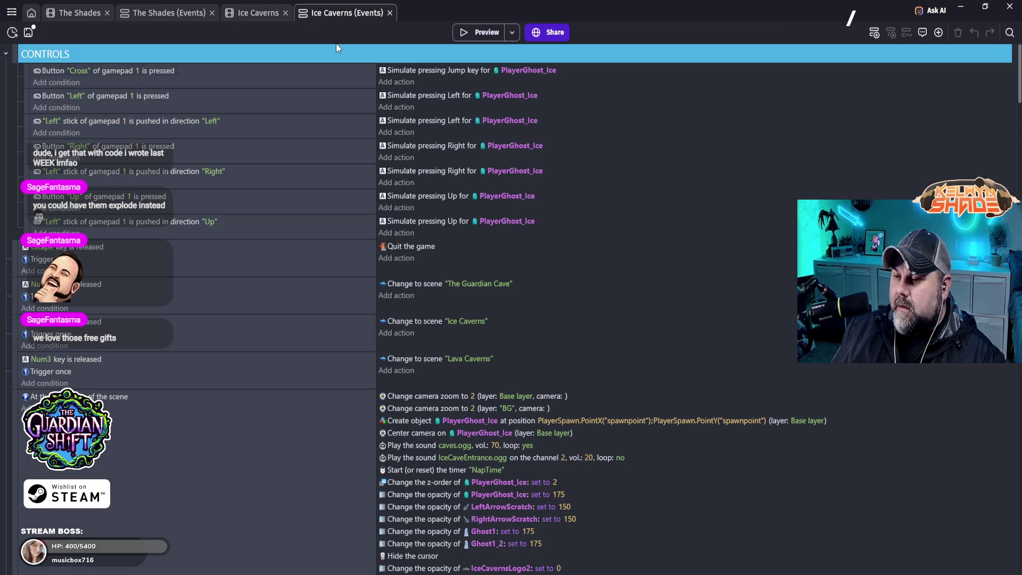
scroll(548, 383, "down", 5)
scroll(561, 368, "down", 10)
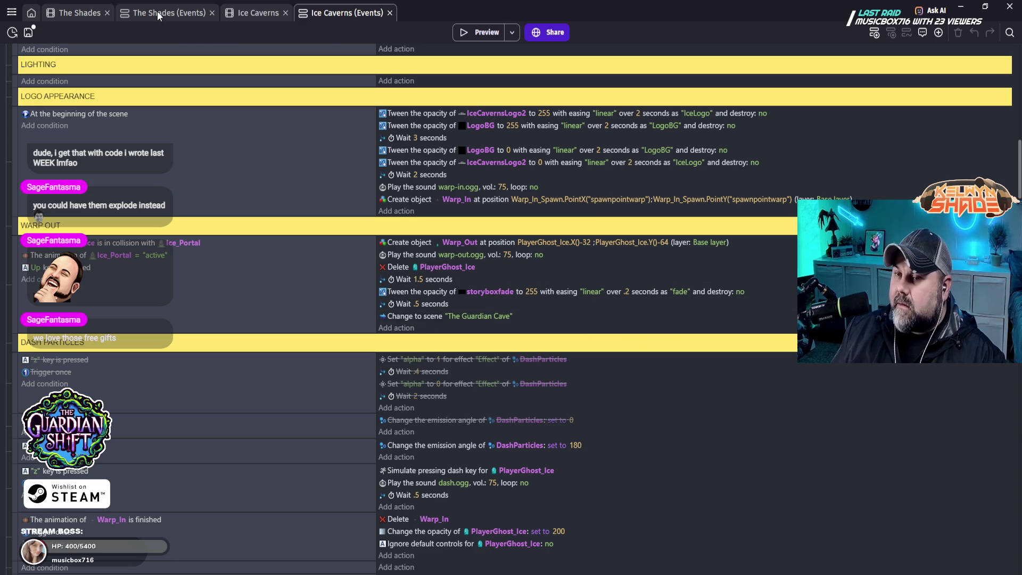
left_click(181, 11)
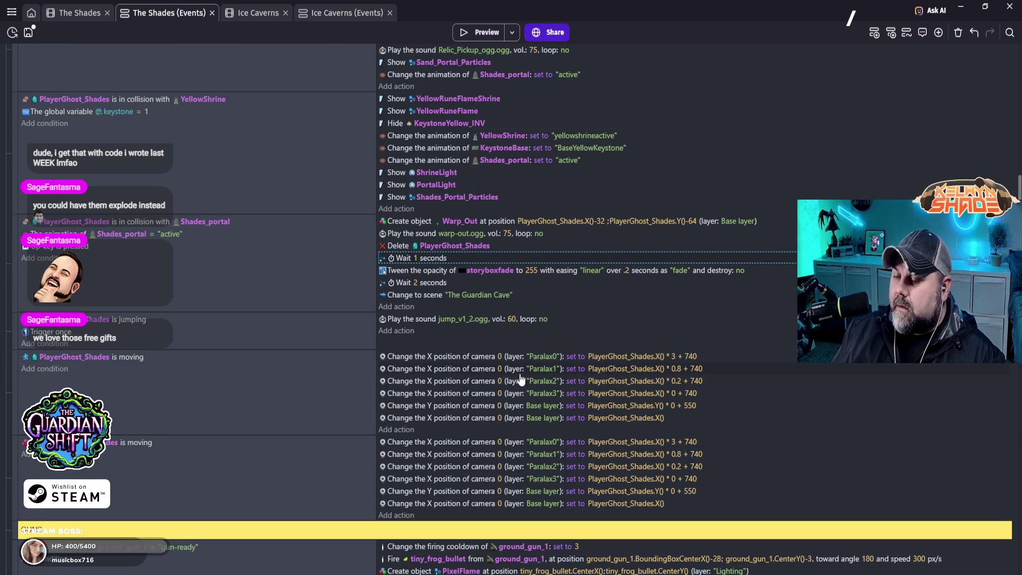
- Change the warp-out waits to 1.5 seconds after deletion and .5 after the fade, then preview
left_click(417, 258)
type("1.5")
key("Return")
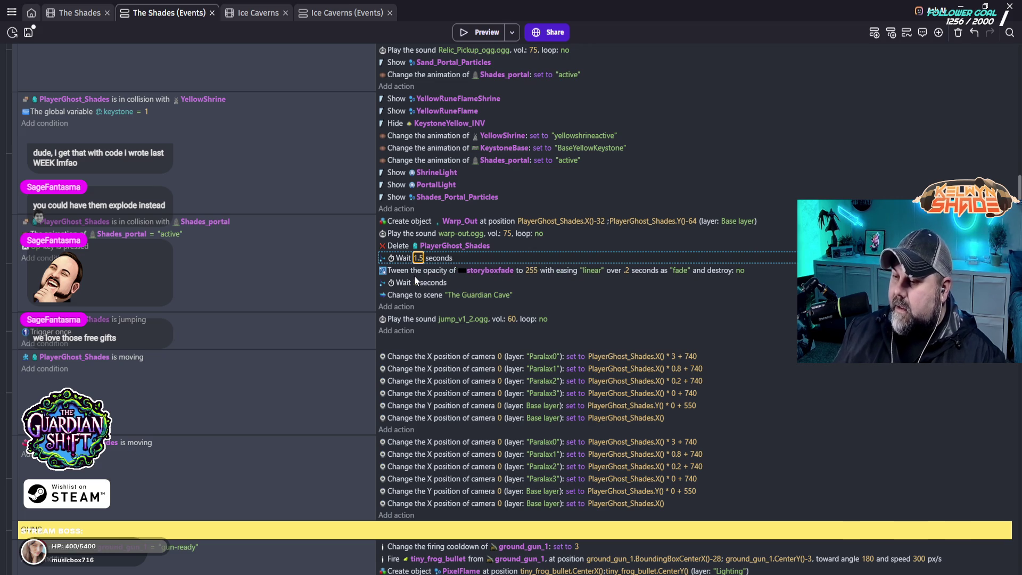
left_click(416, 282)
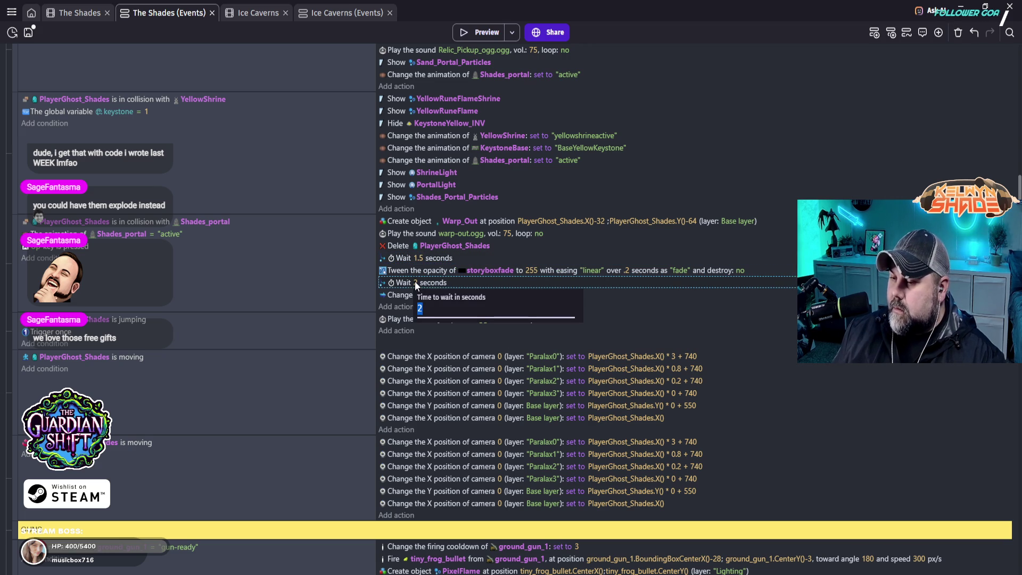
type("5")
key("Return")
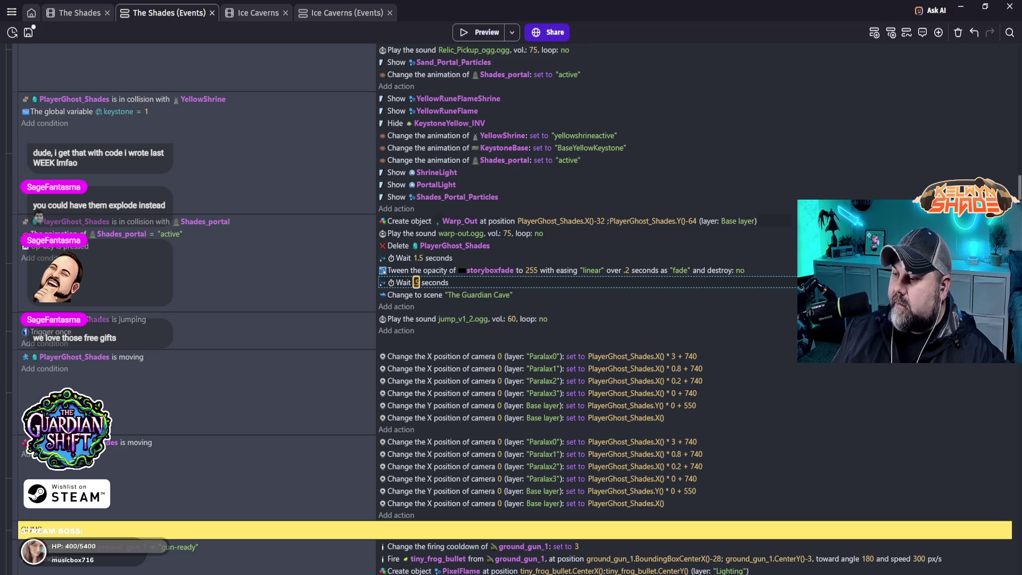
left_click(474, 31)
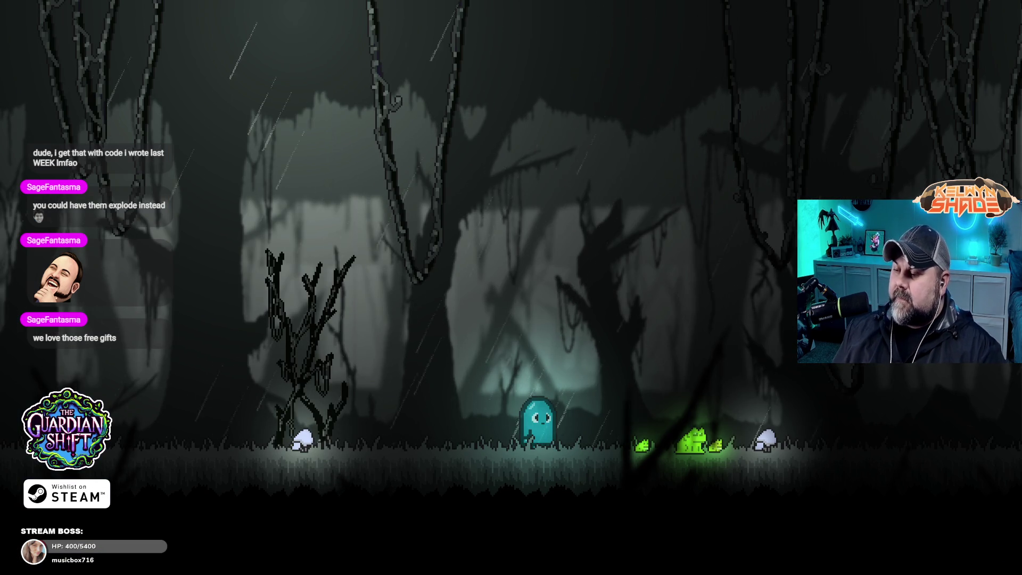
- Run the ghost right through the swamp, jump over the thorn pillars, then close the preview
key("Right")
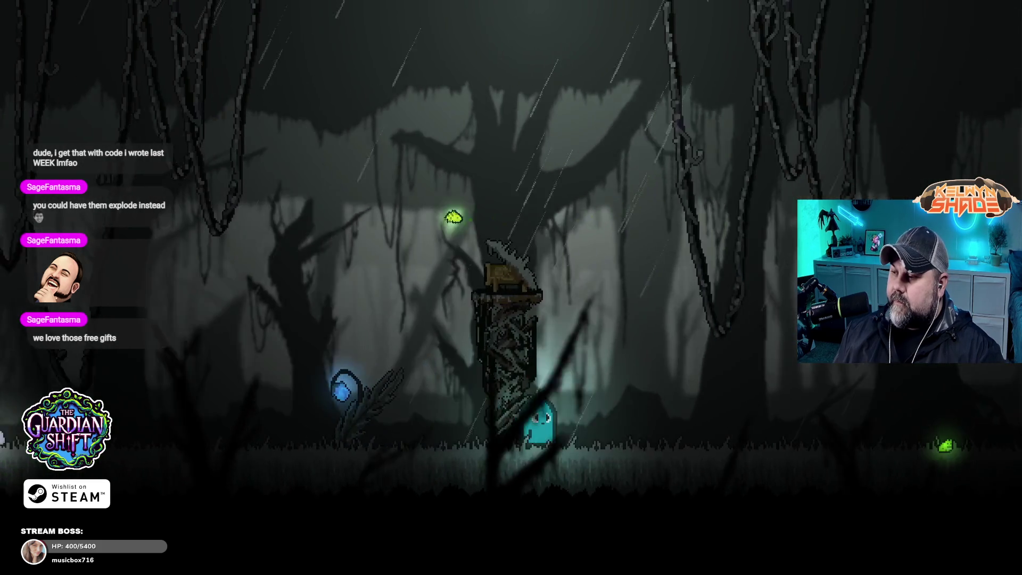
key("Right")
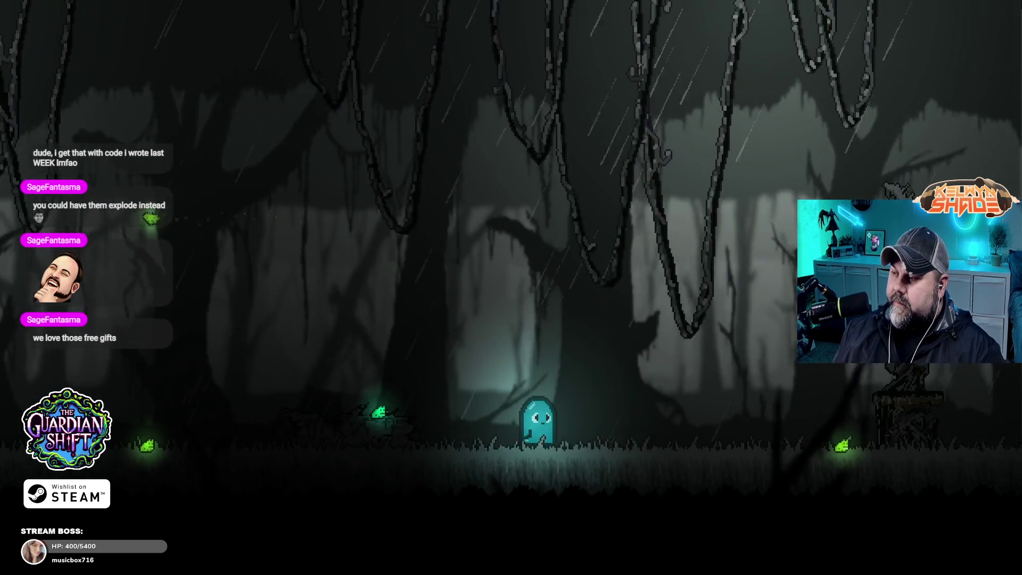
key("Right")
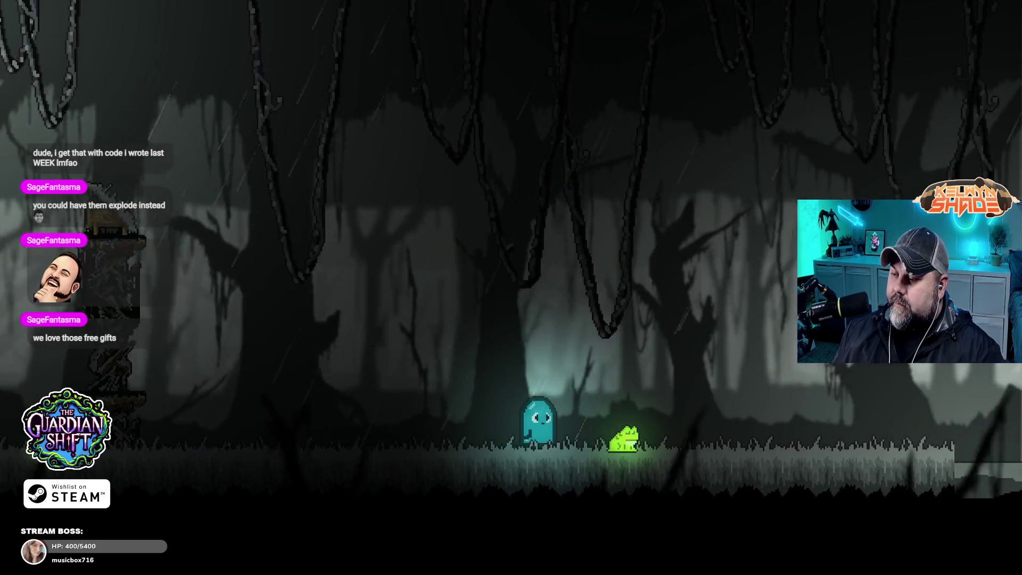
key("Right")
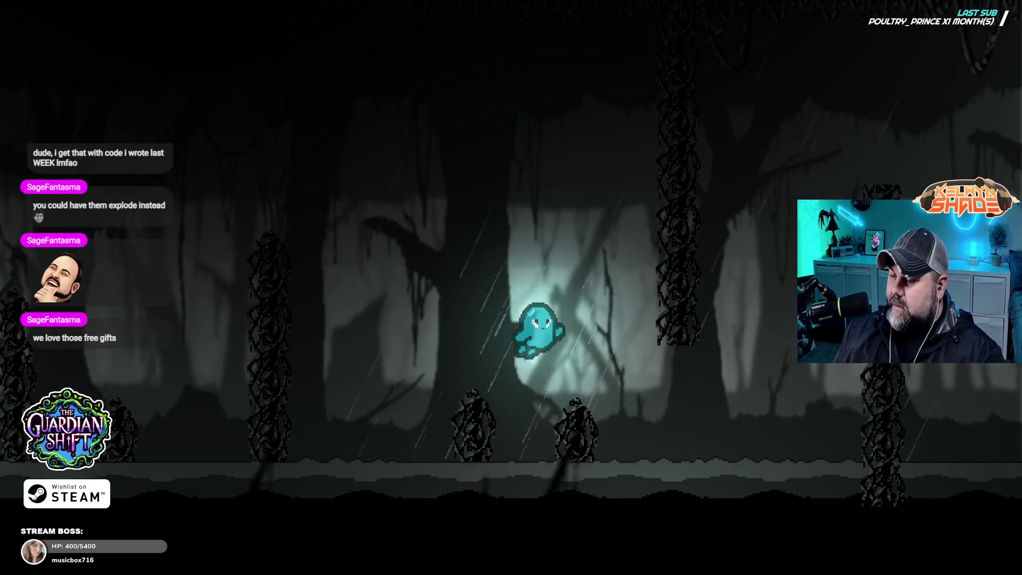
key("space")
key("space")
key("space")
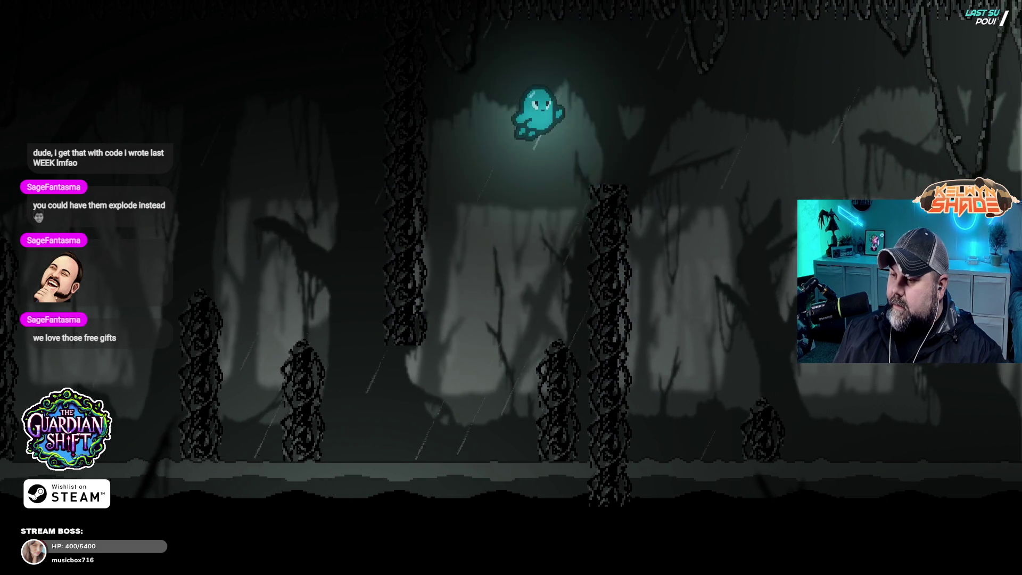
key("space")
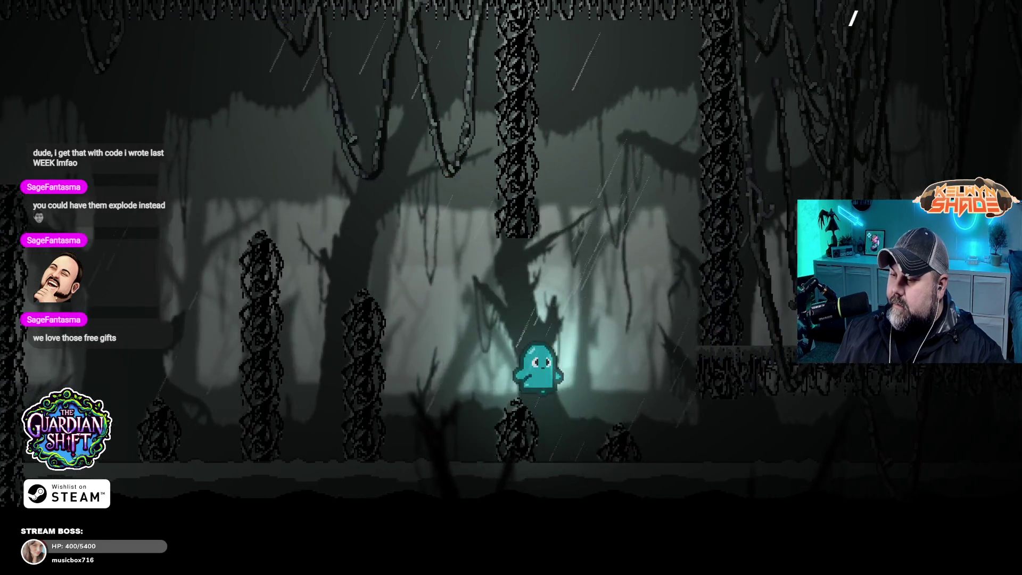
key("space")
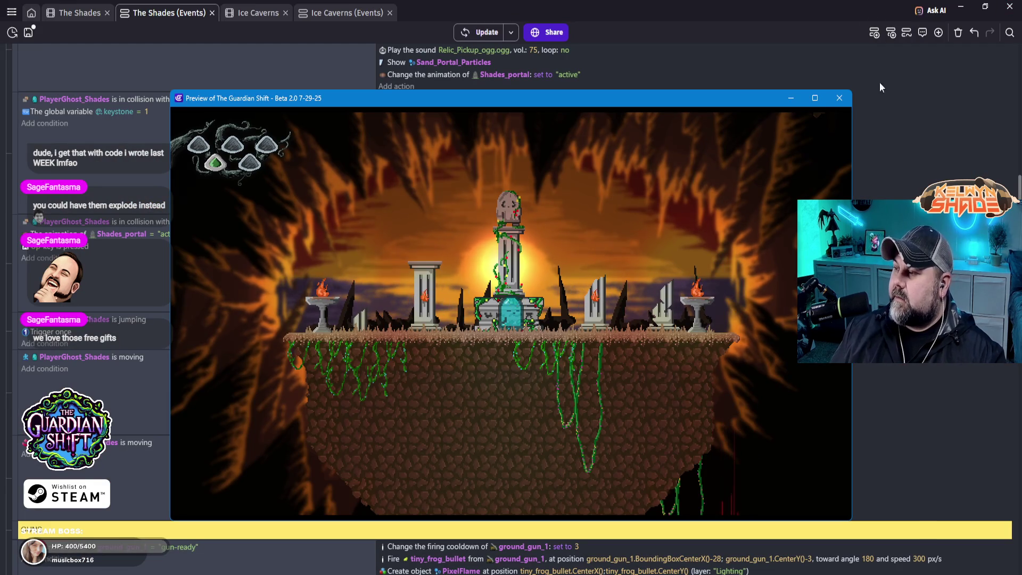
left_click(839, 97)
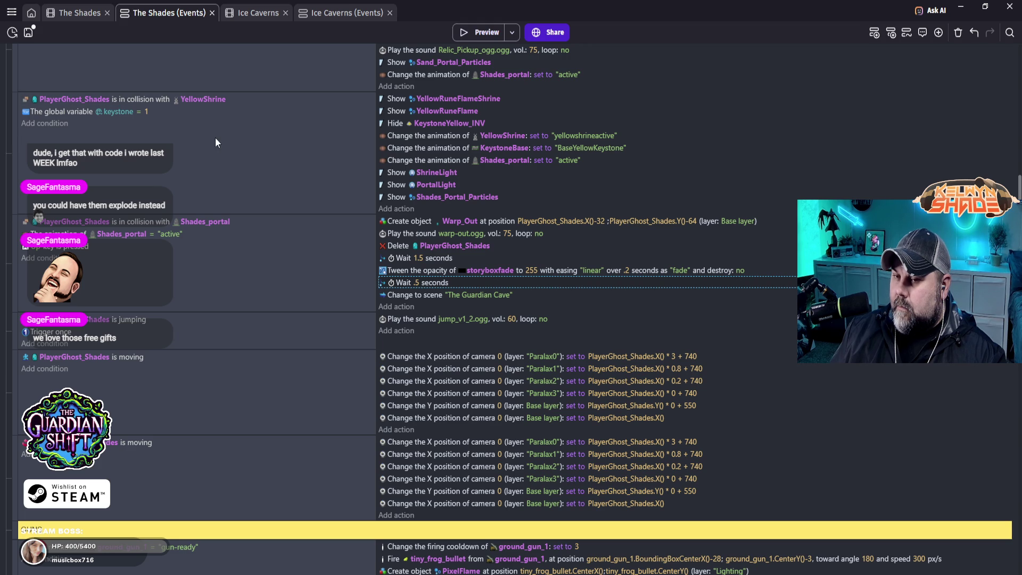
- Scroll The Shades event sheet back up toward the Deaths group
scroll(215, 137, "up", 3)
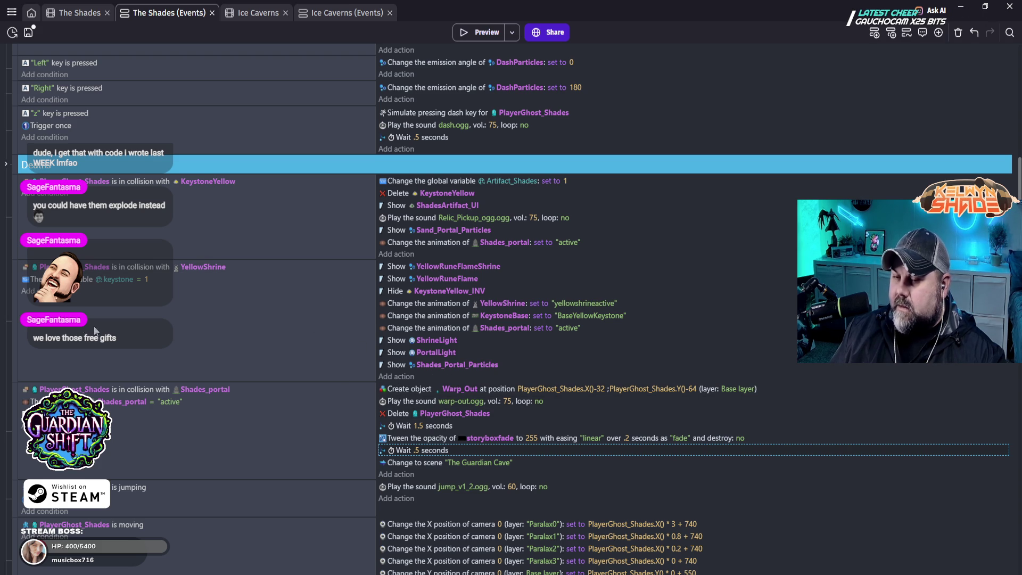
- Disable the YellowShrine collision event in the Deaths group with Toggle Disabled
right_click(14, 277)
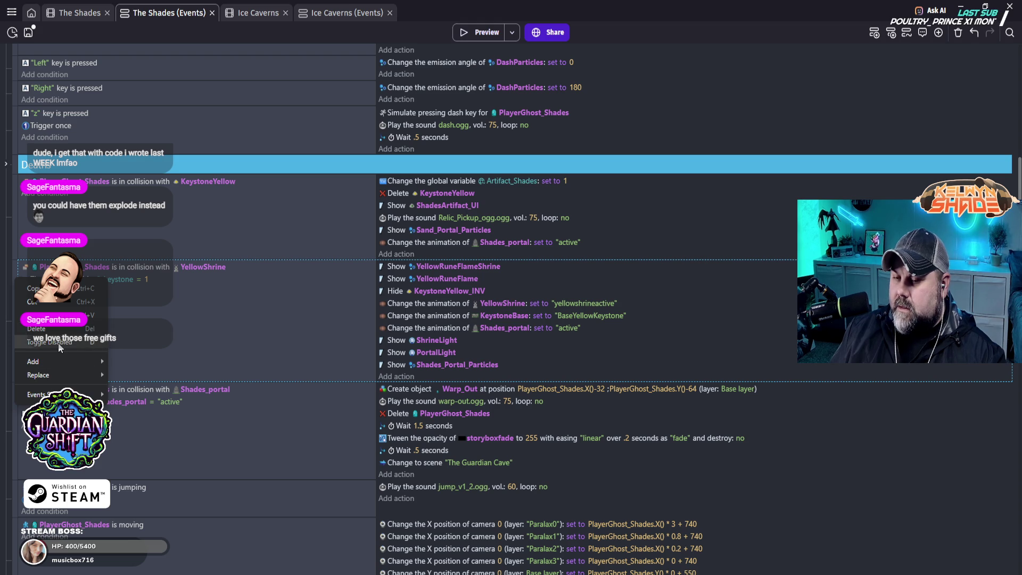
left_click(58, 343)
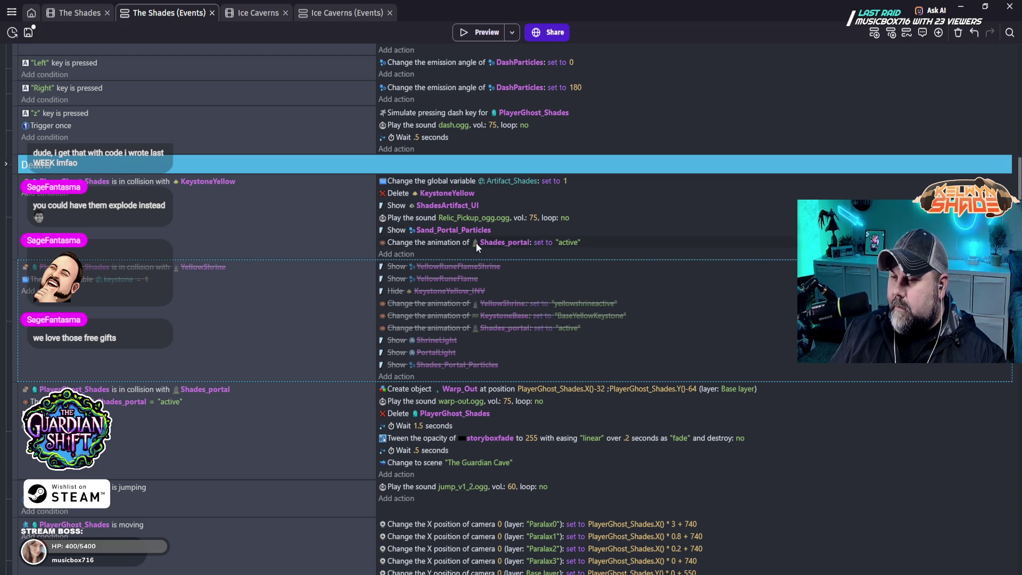
scroll(565, 330, "down", 15)
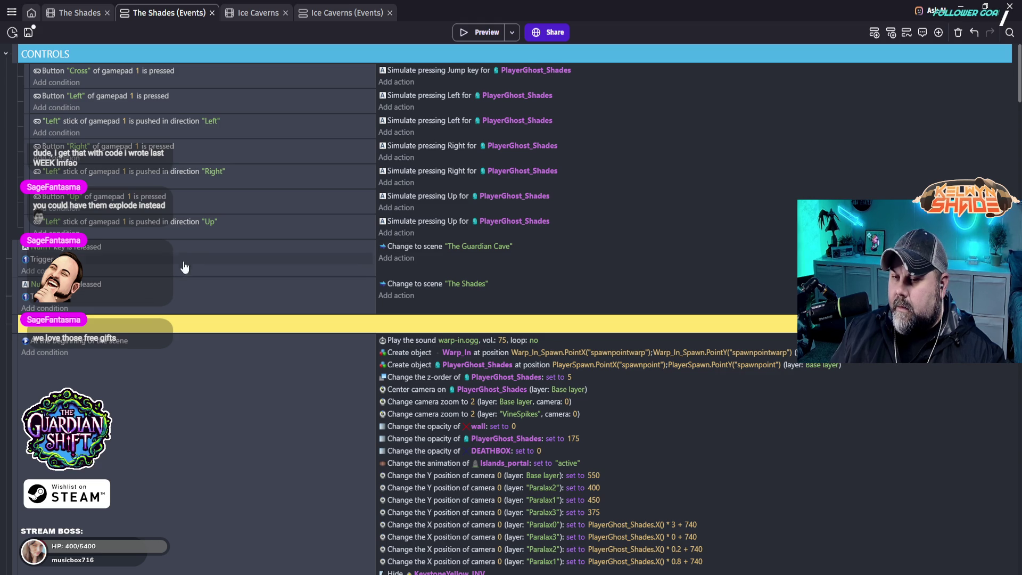
scroll(217, 203, "down", 8)
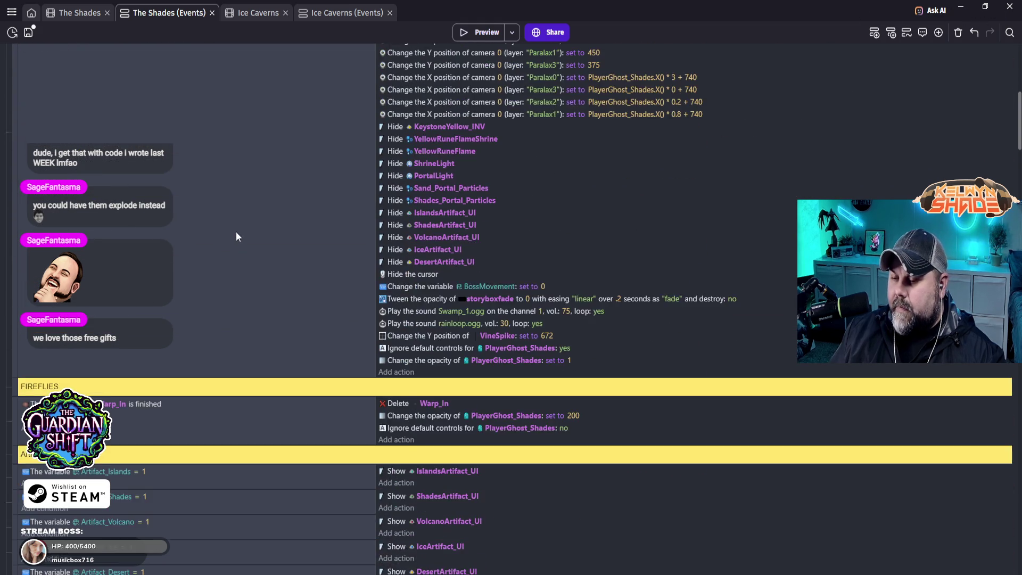
scroll(240, 245, "down", 1)
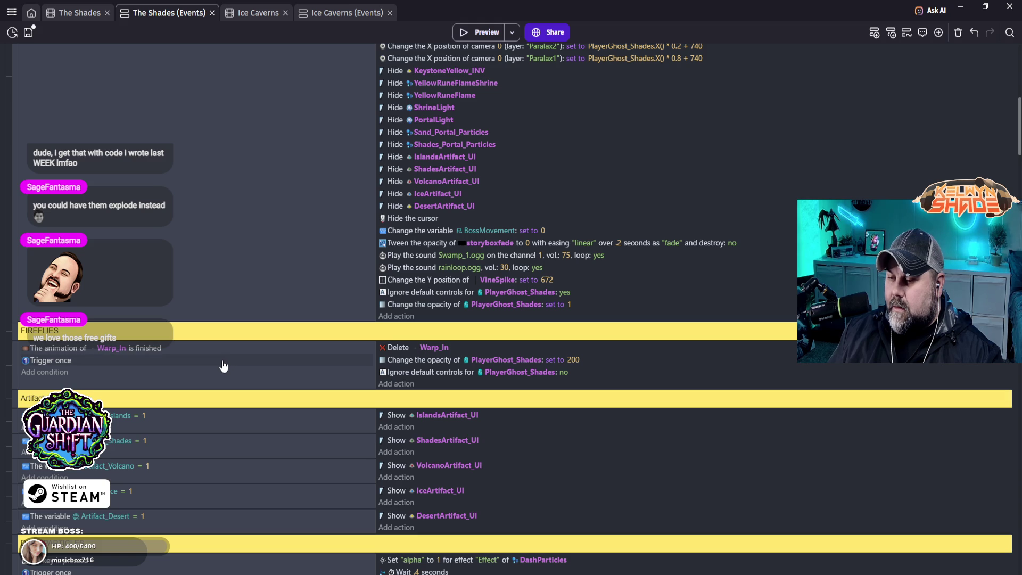
scroll(222, 364, "down", 2)
scroll(222, 359, "down", 2)
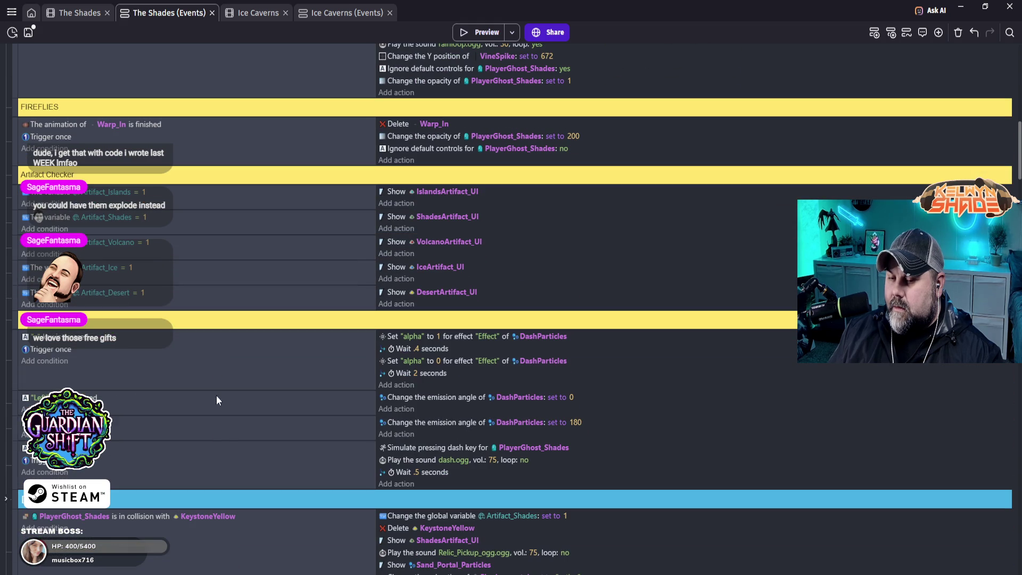
scroll(174, 391, "down", 2)
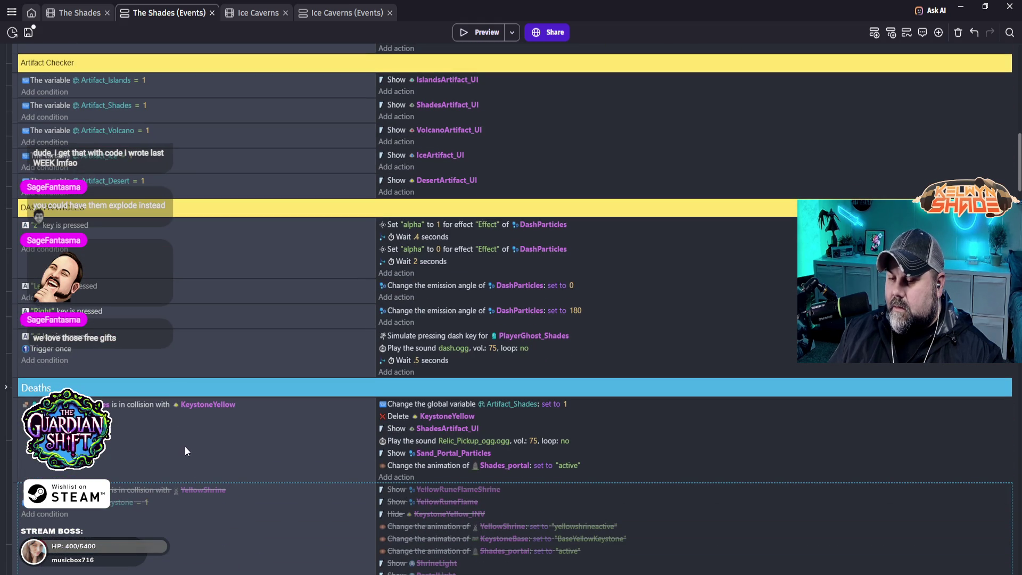
scroll(185, 435, "down", 4)
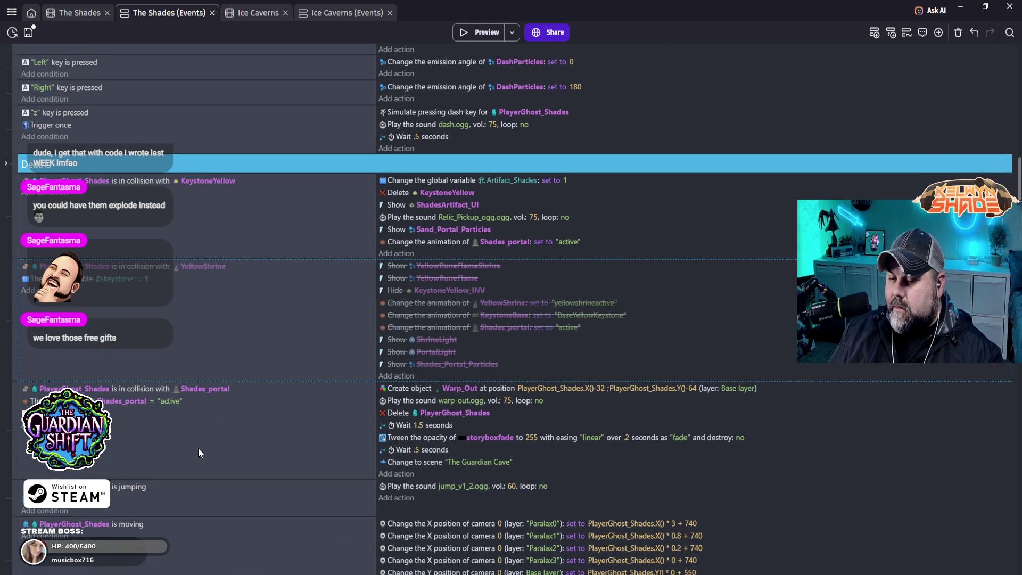
scroll(196, 444, "down", 3)
scroll(193, 442, "down", 2)
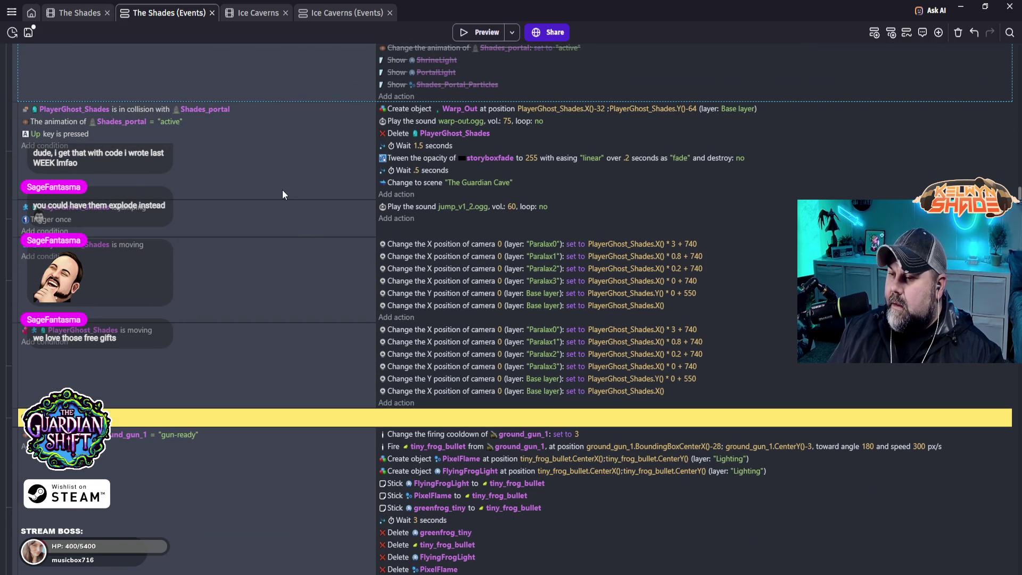
scroll(262, 193, "down", 5)
scroll(269, 165, "down", 5)
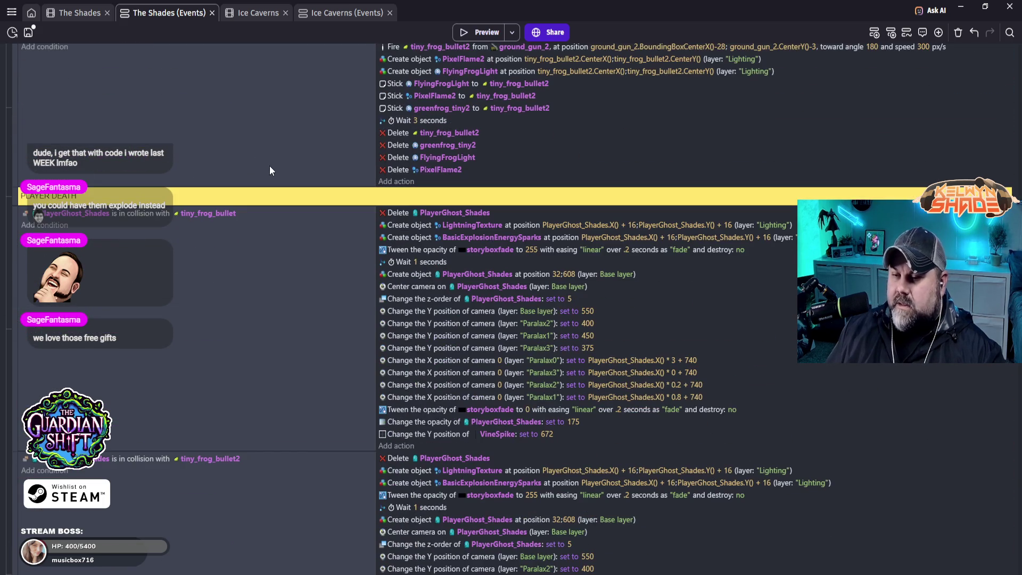
scroll(269, 165, "down", 3)
scroll(298, 171, "down", 15)
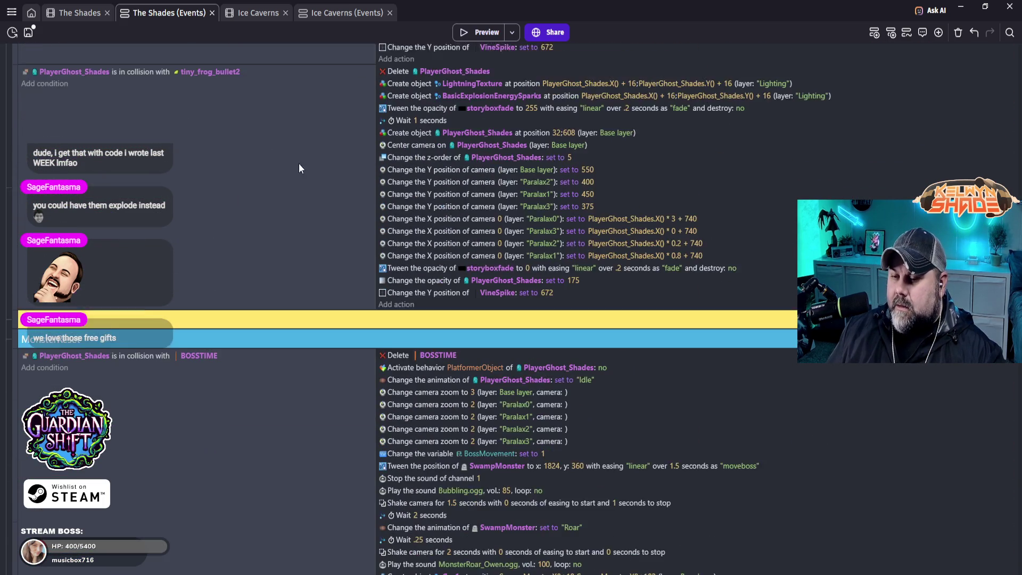
scroll(354, 186, "down", 10)
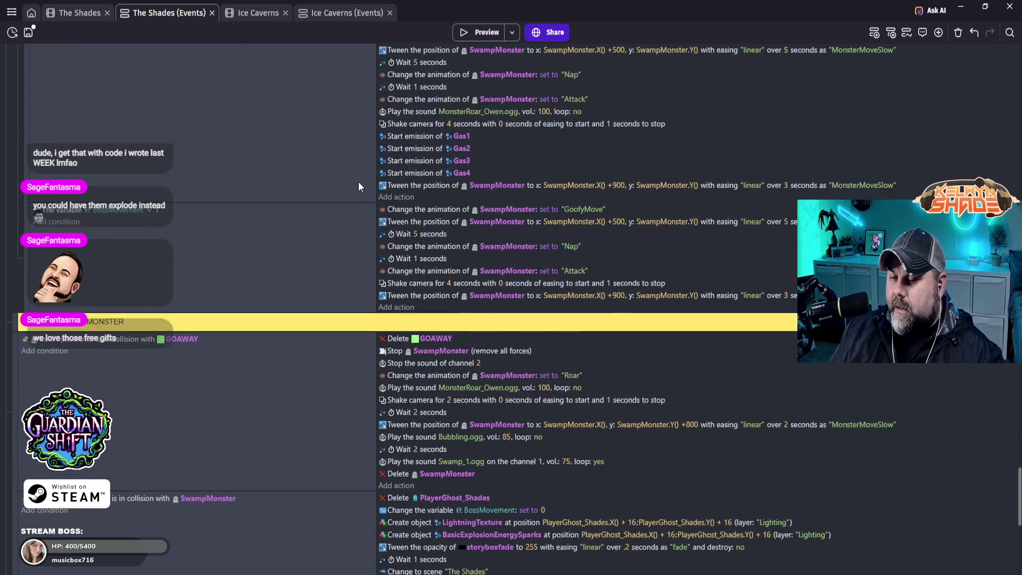
scroll(335, 243, "down", 10)
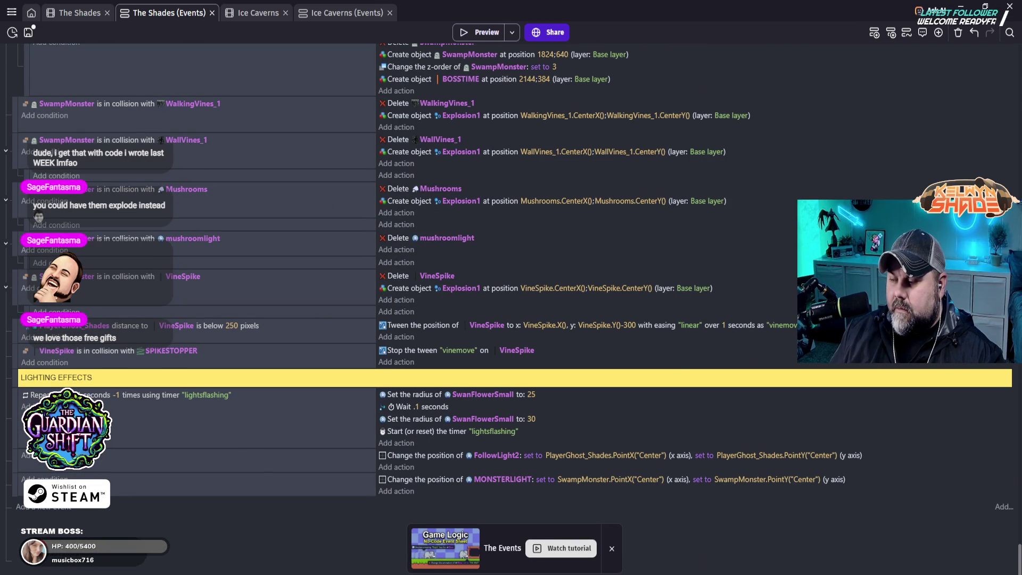
left_click_drag(1020, 558, 1020, 60)
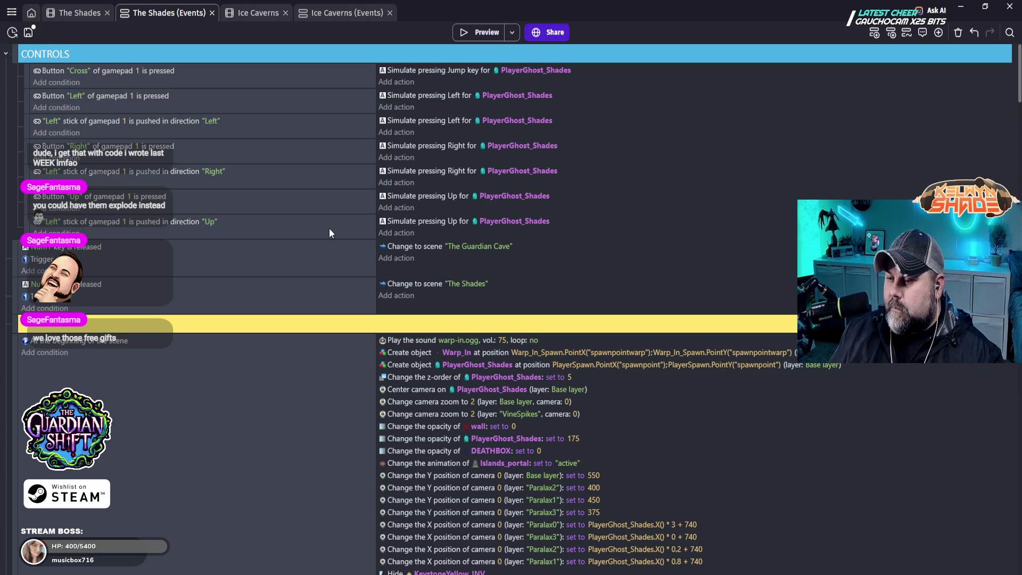
scroll(276, 419, "down", 3)
scroll(276, 418, "down", 1)
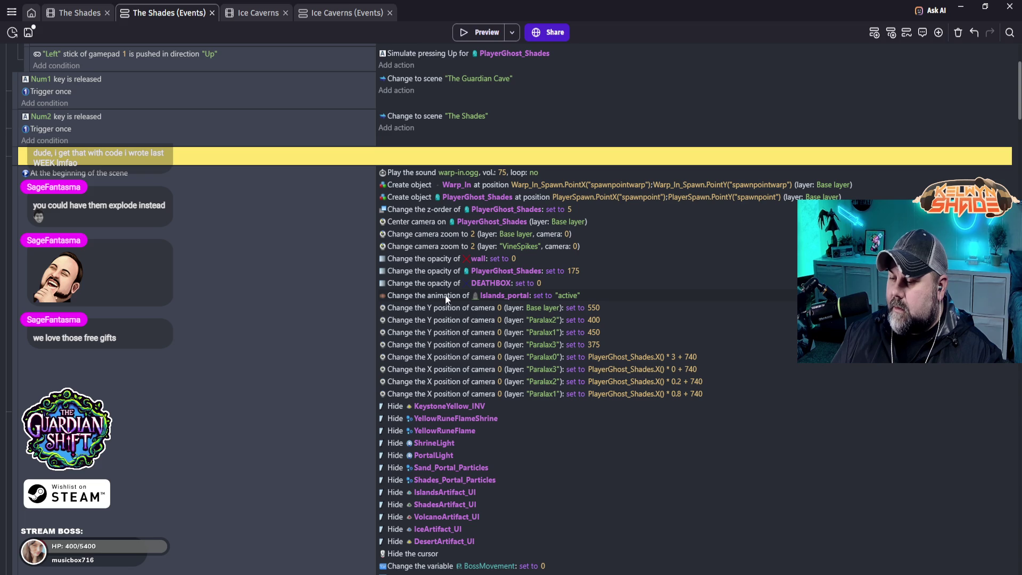
scroll(549, 412, "down", 3)
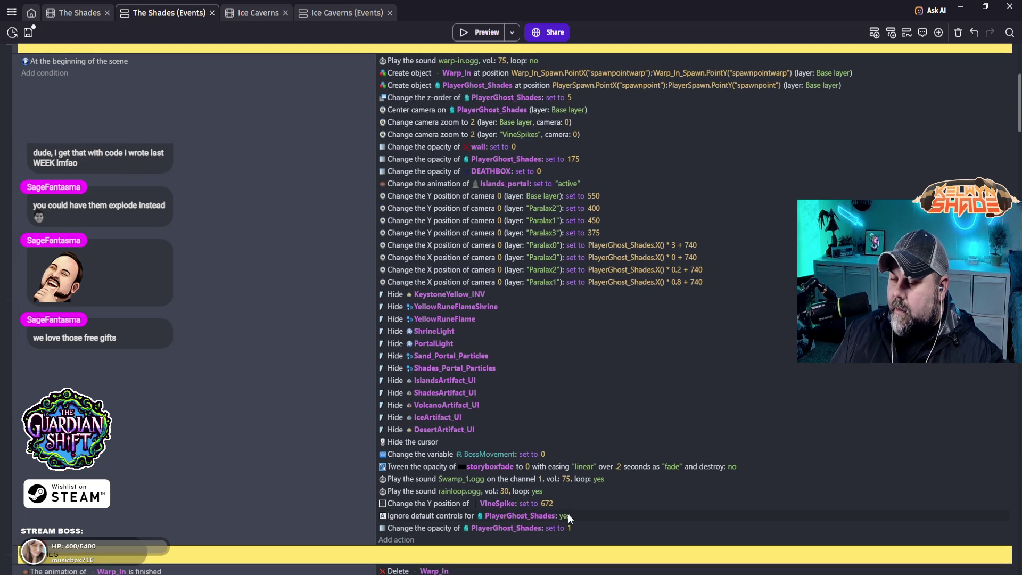
scroll(205, 394, "down", 9)
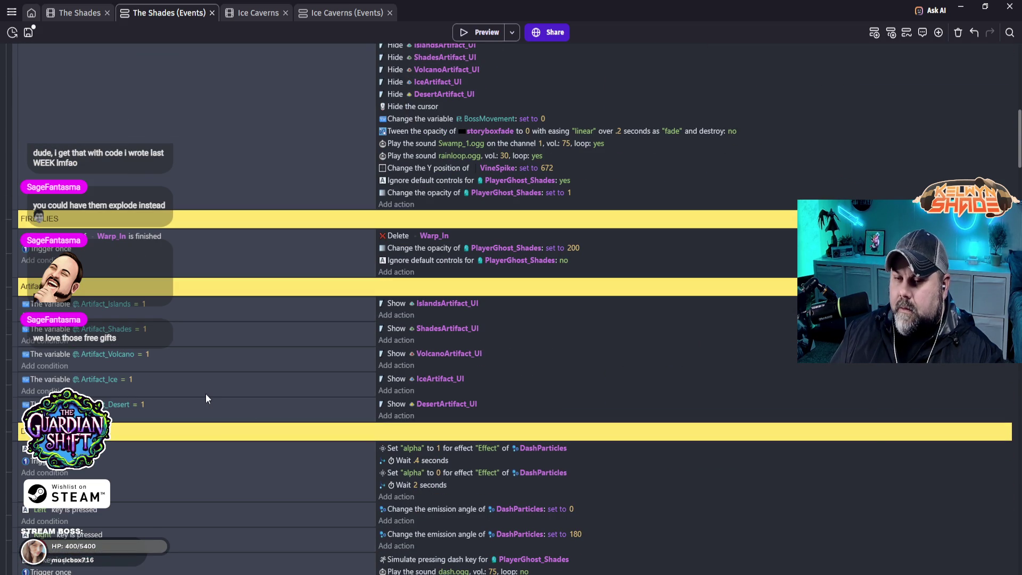
scroll(206, 395, "down", 13)
scroll(205, 394, "down", 2)
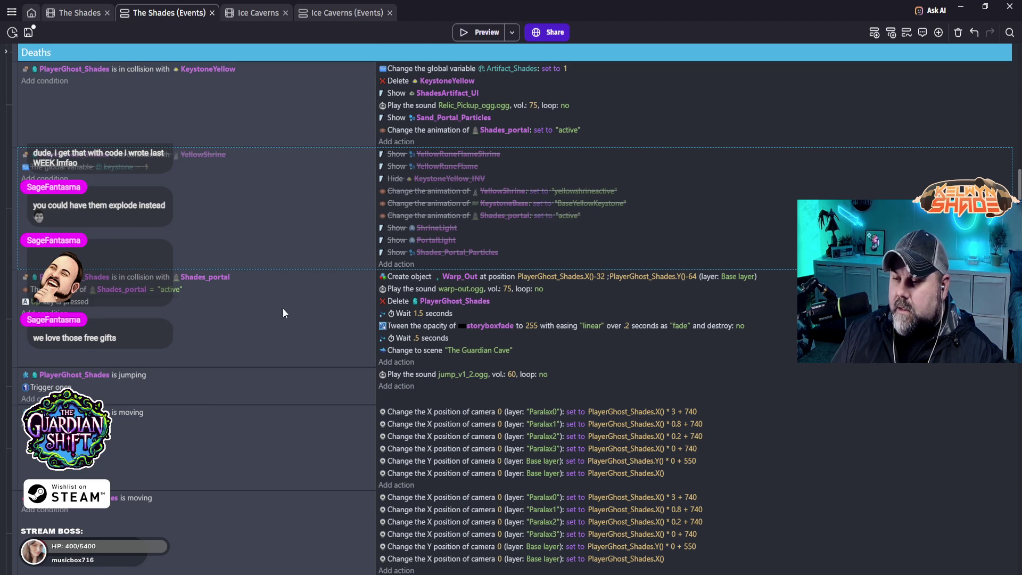
scroll(357, 275, "up", 18)
scroll(388, 299, "up", 6)
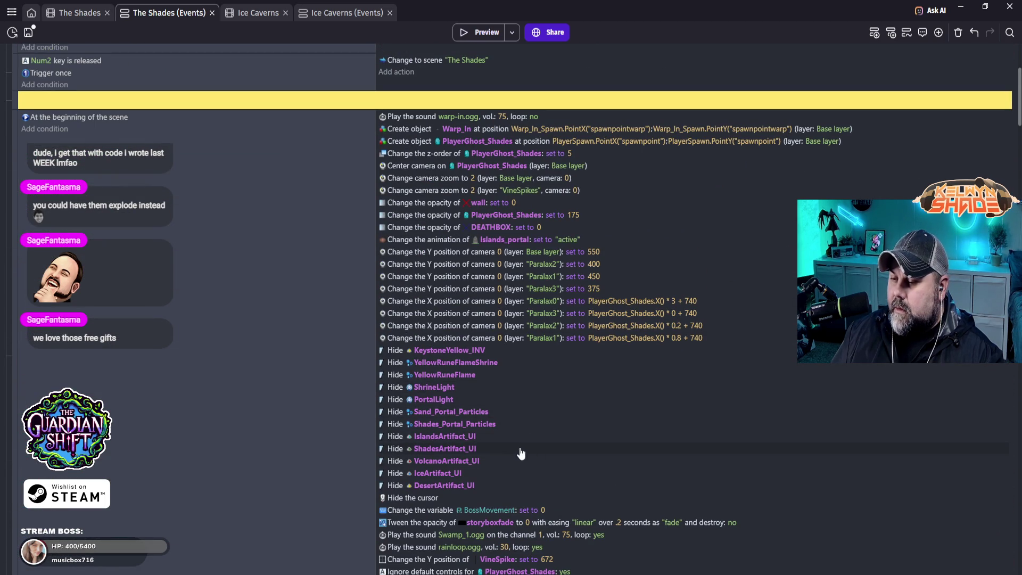
left_click(433, 239)
- Delete the Islands_portal animation action from the scene-start event and review the events below
key("Delete")
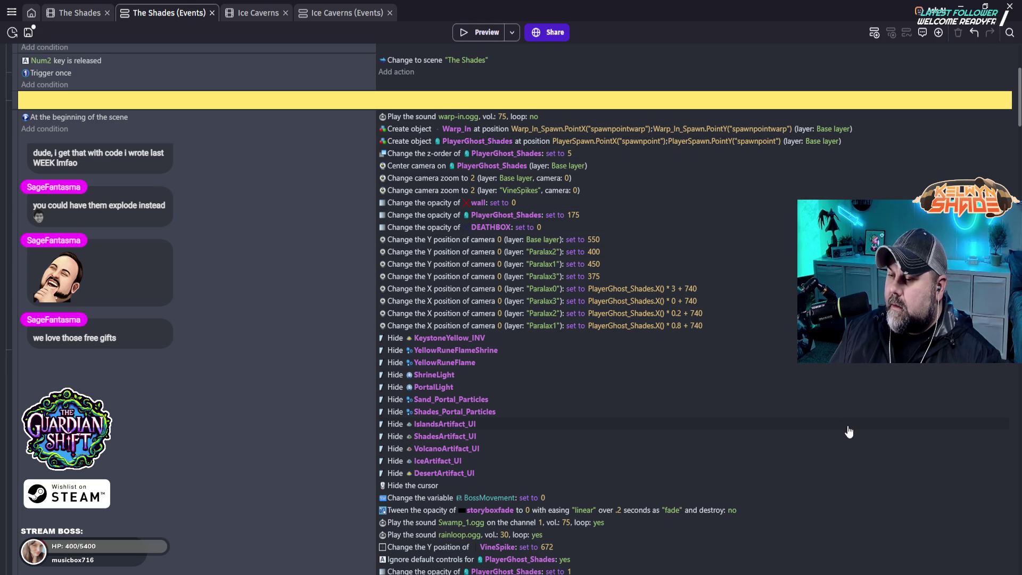
scroll(606, 381, "down", 2)
scroll(528, 334, "down", 4)
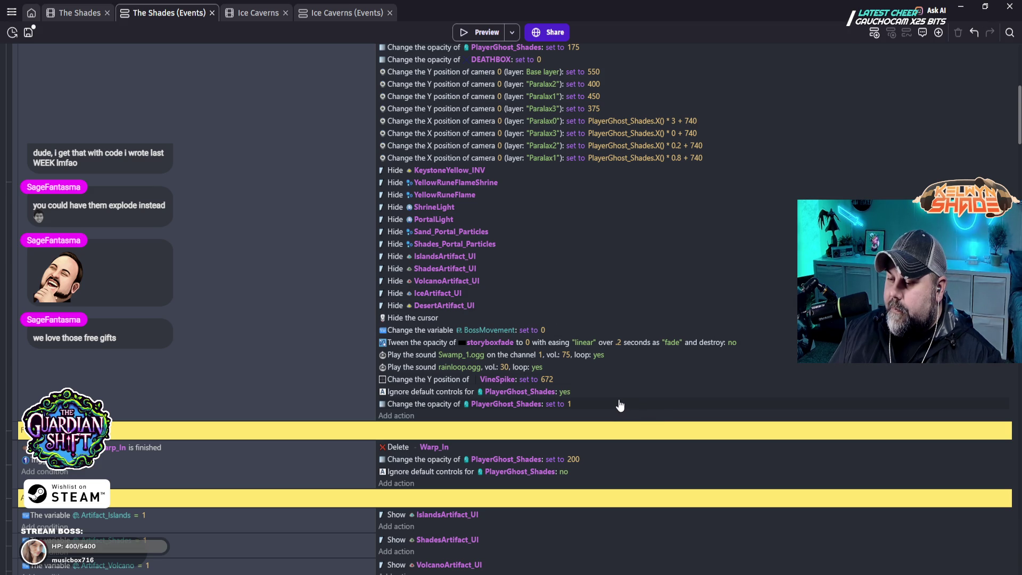
scroll(620, 405, "down", 1)
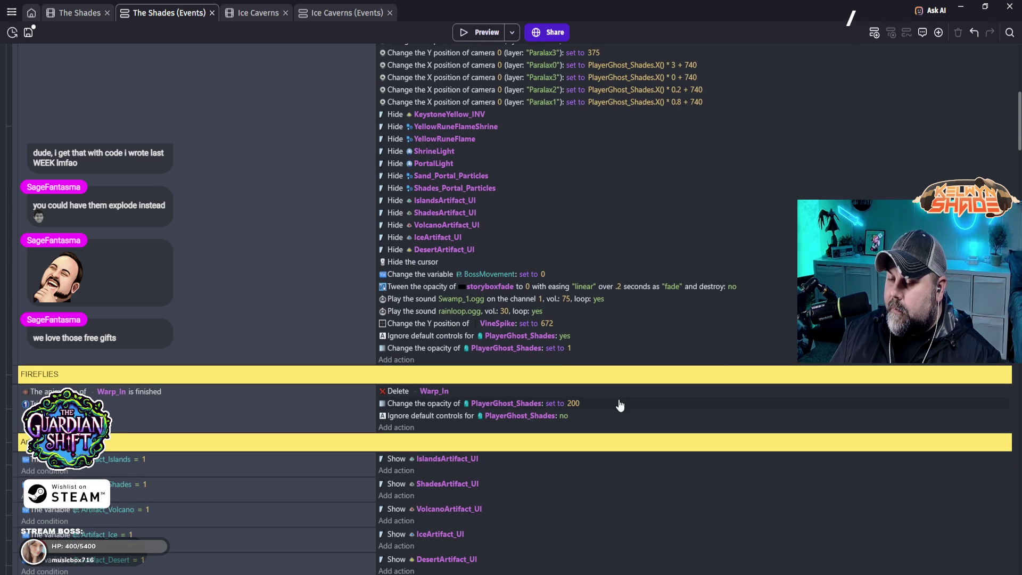
scroll(627, 435, "down", 1)
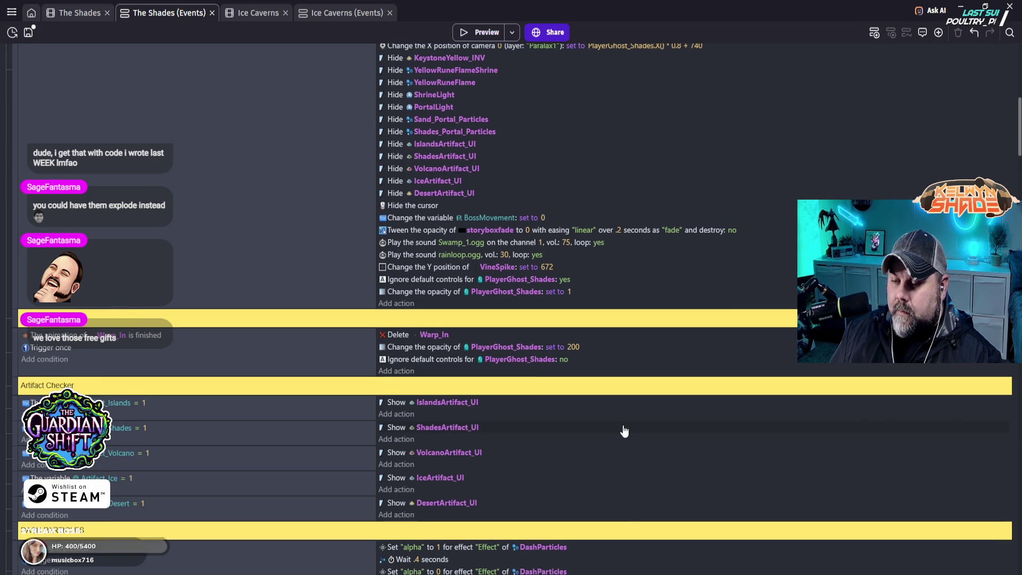
scroll(625, 430, "down", 3)
scroll(623, 430, "down", 2)
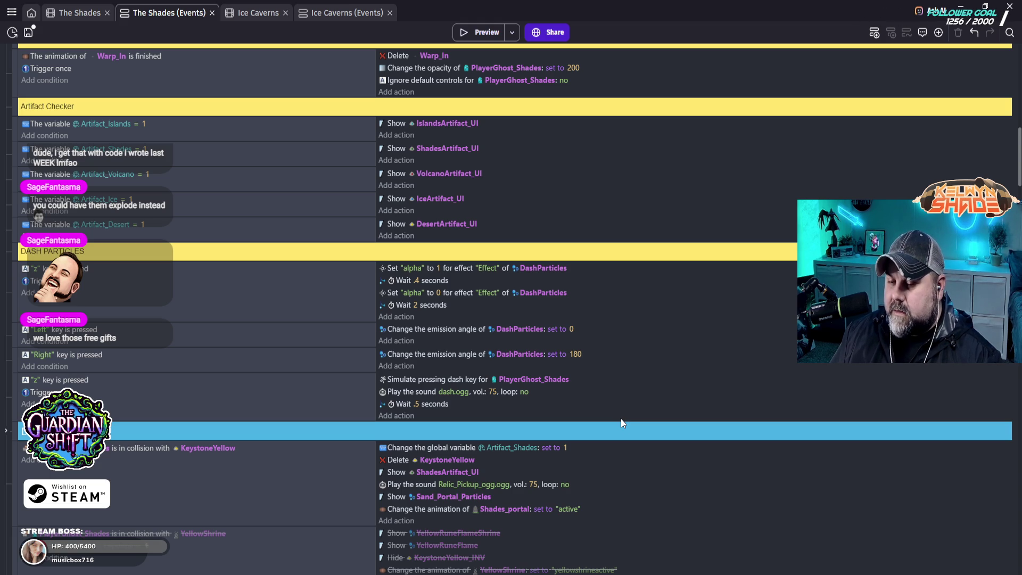
scroll(621, 419, "down", 3)
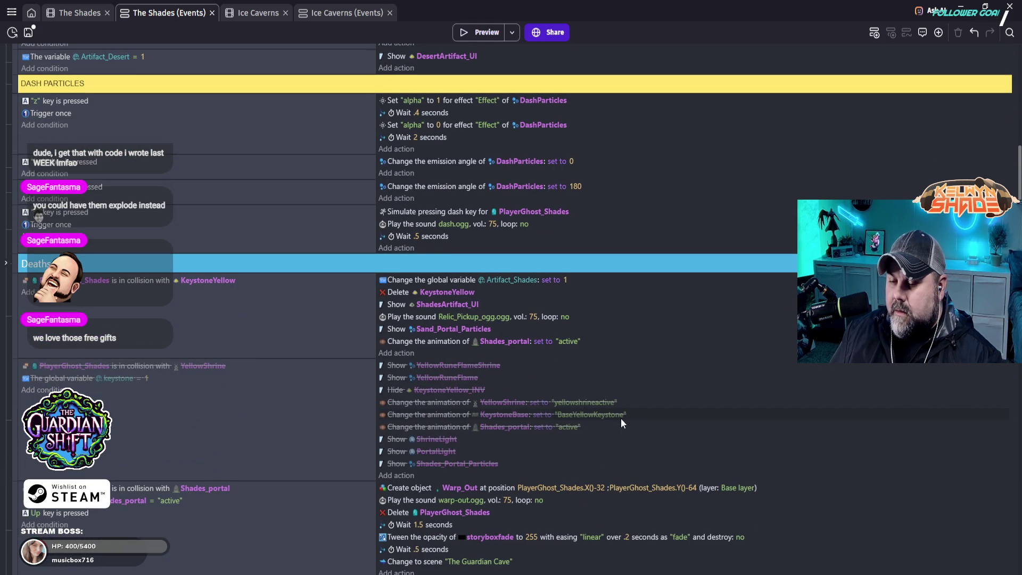
scroll(621, 417, "down", 2)
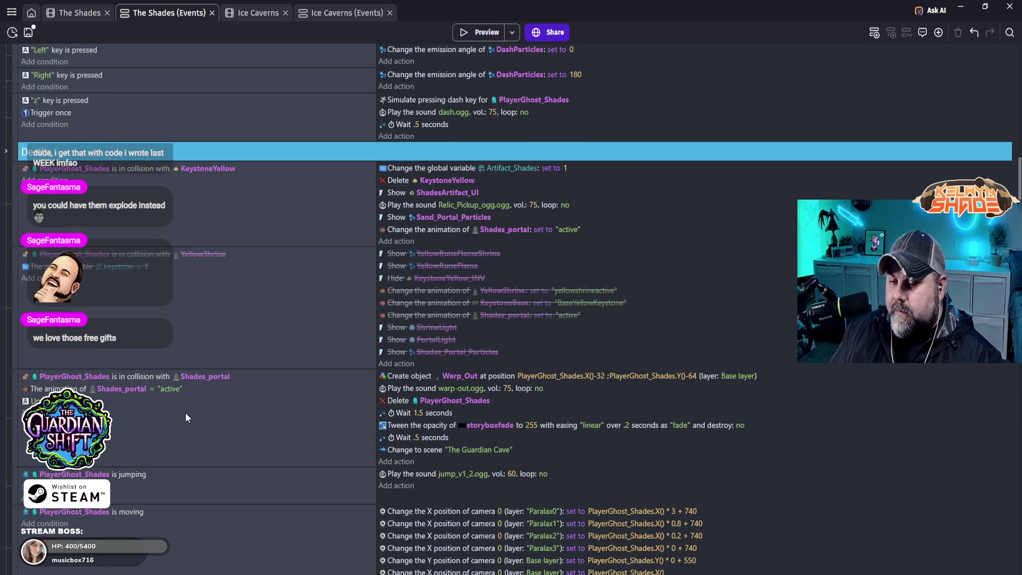
scroll(460, 332, "up", 3)
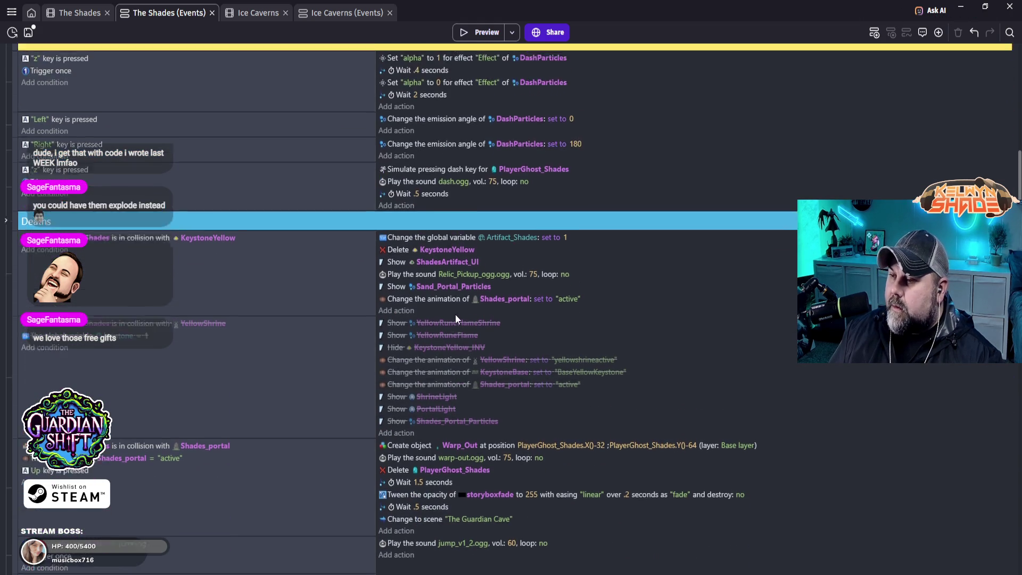
scroll(457, 232, "up", 2)
scroll(474, 369, "down", 2)
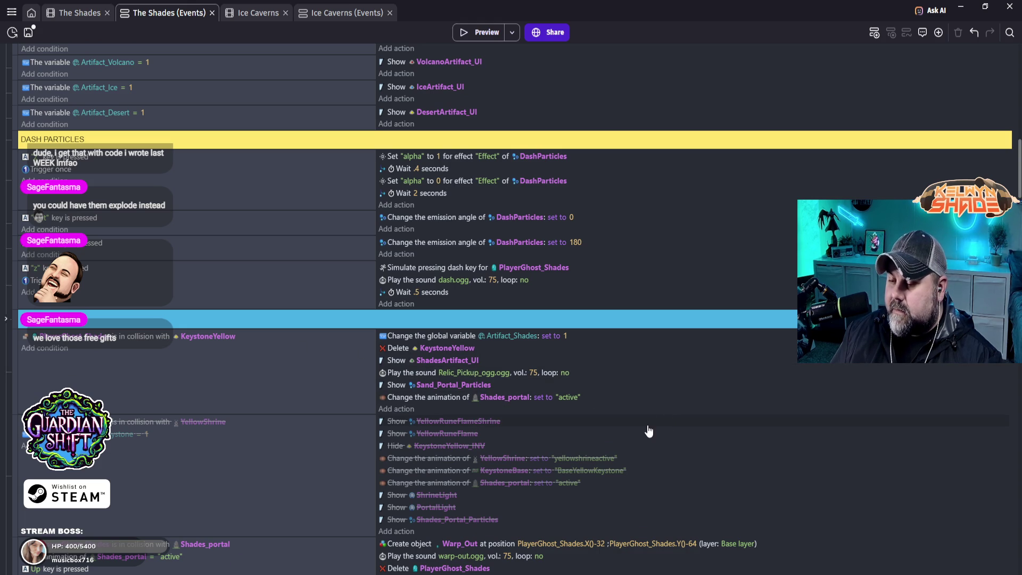
scroll(645, 423, "down", 3)
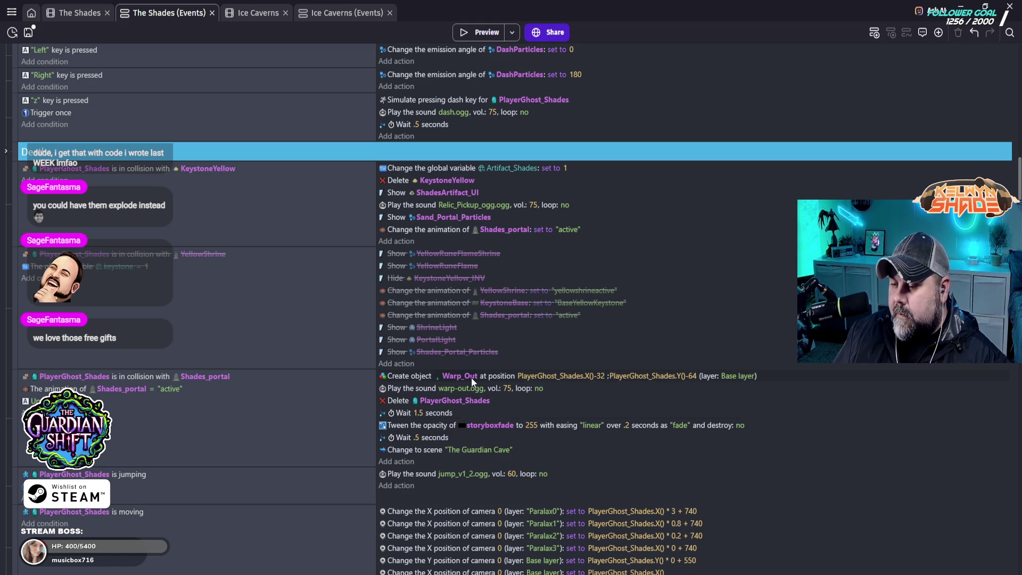
left_click(925, 461)
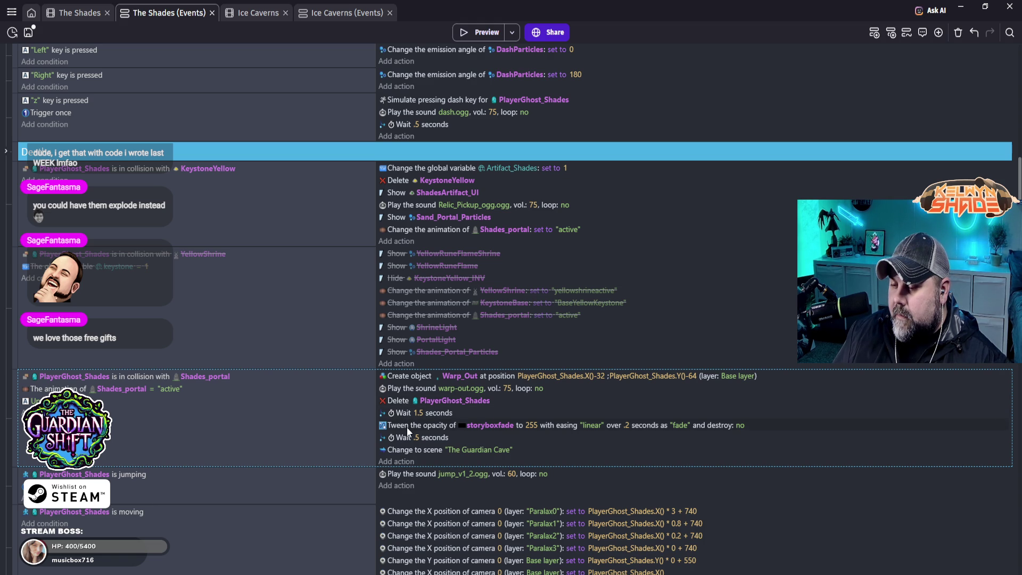
left_click(406, 423)
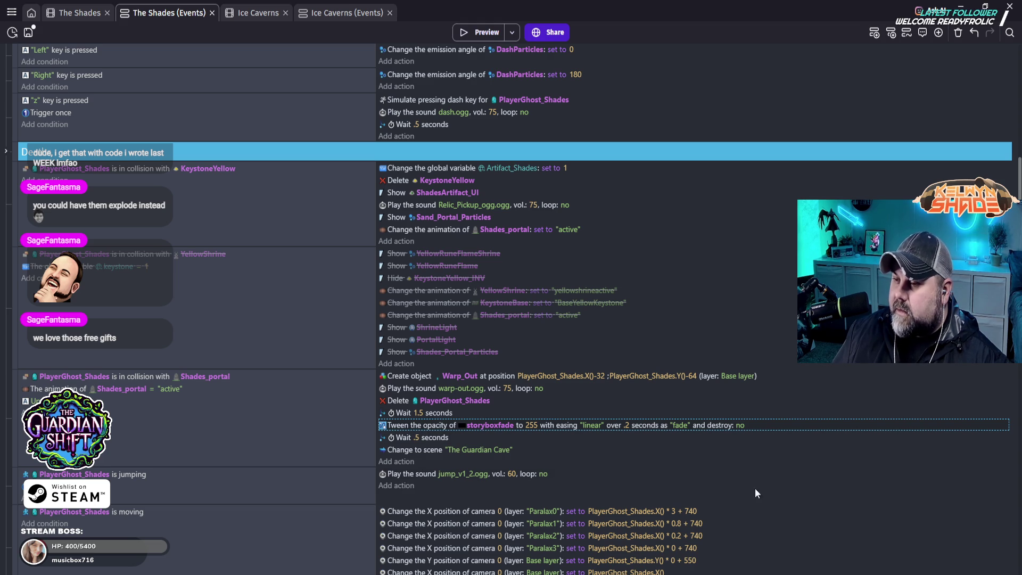
scroll(779, 460, "up", 10)
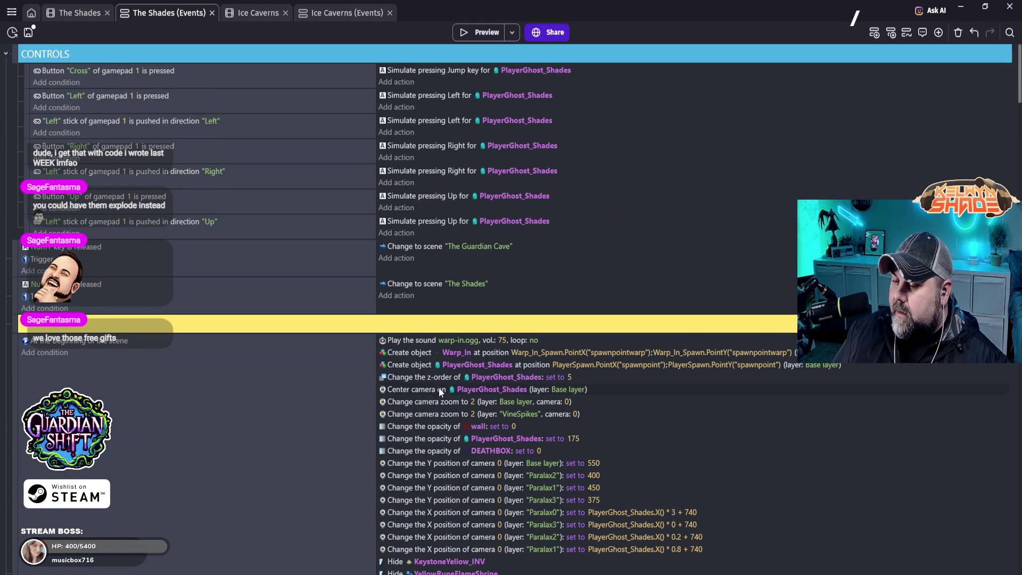
scroll(455, 426, "down", 5)
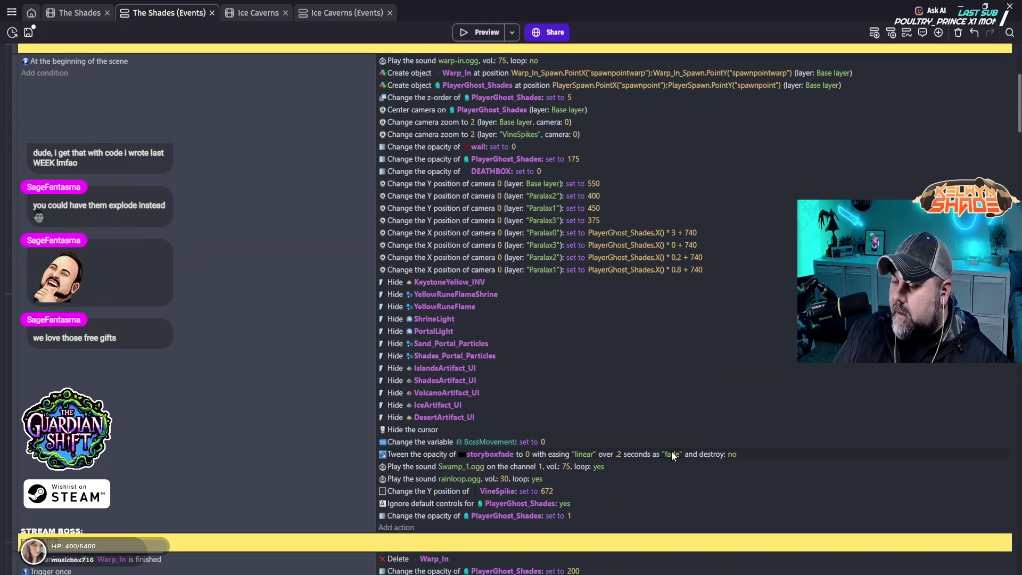
scroll(672, 450, "down", 10)
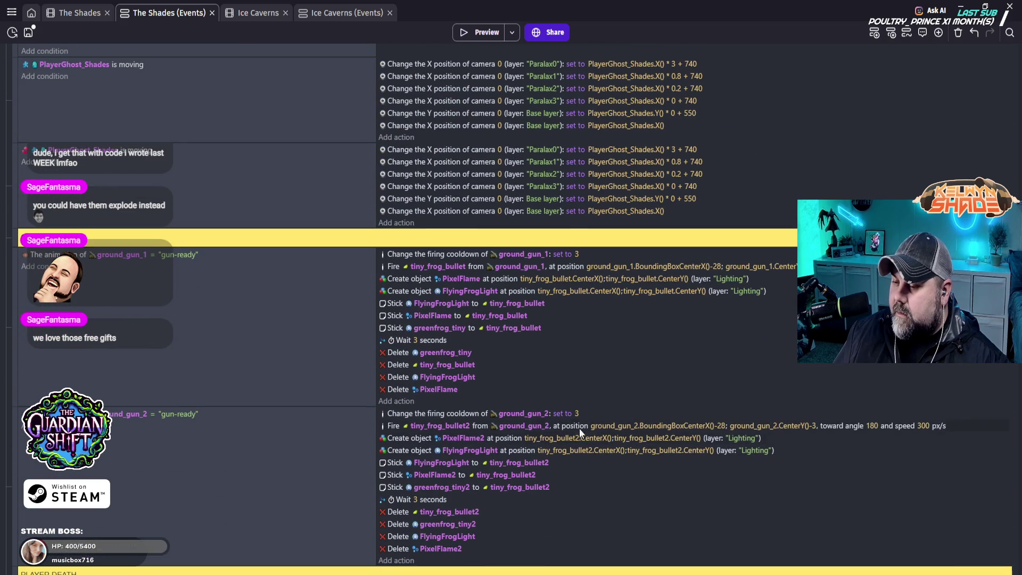
scroll(562, 398, "down", 10)
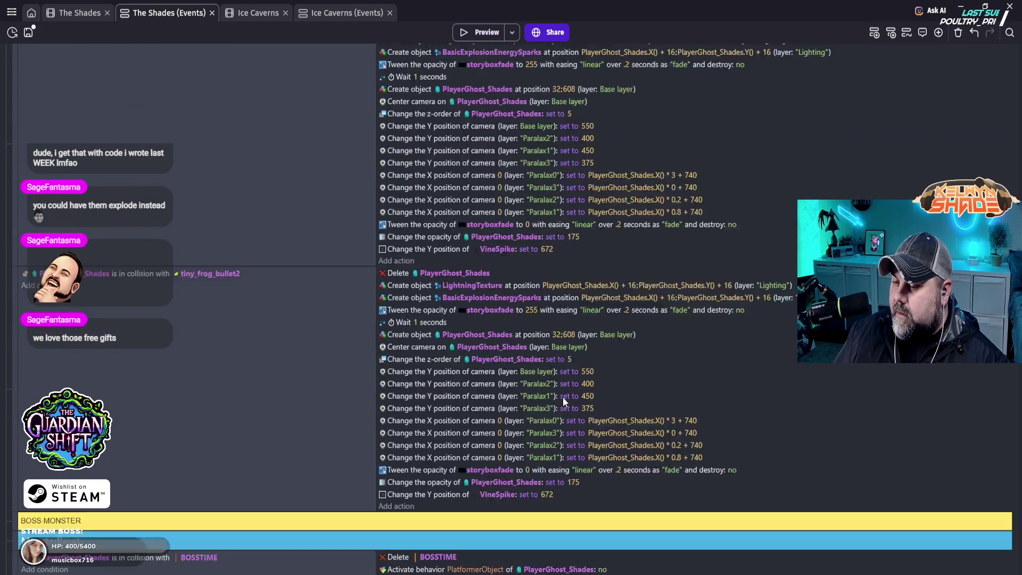
scroll(562, 396, "up", 10)
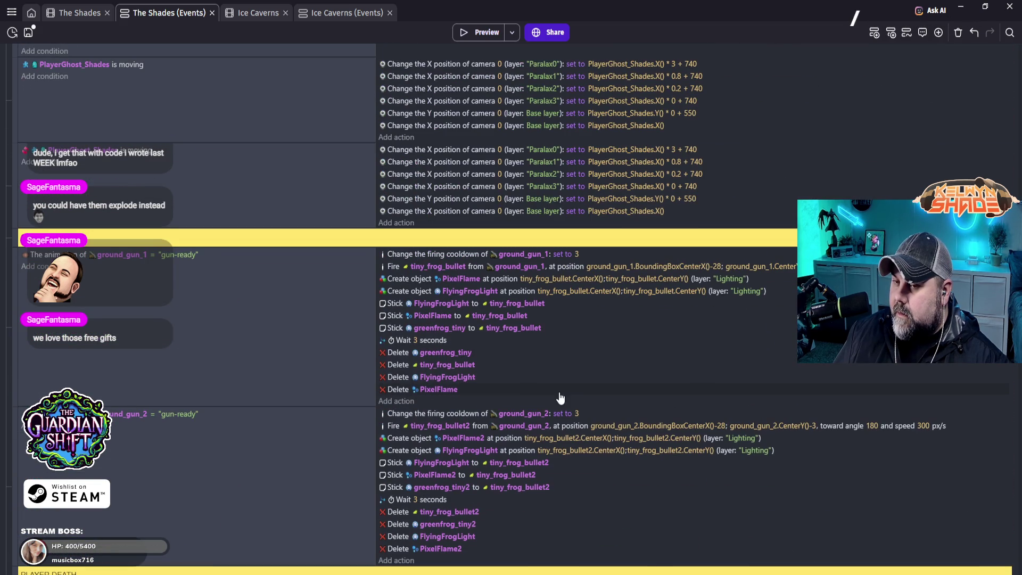
scroll(559, 392, "up", 5)
scroll(559, 392, "up", 3)
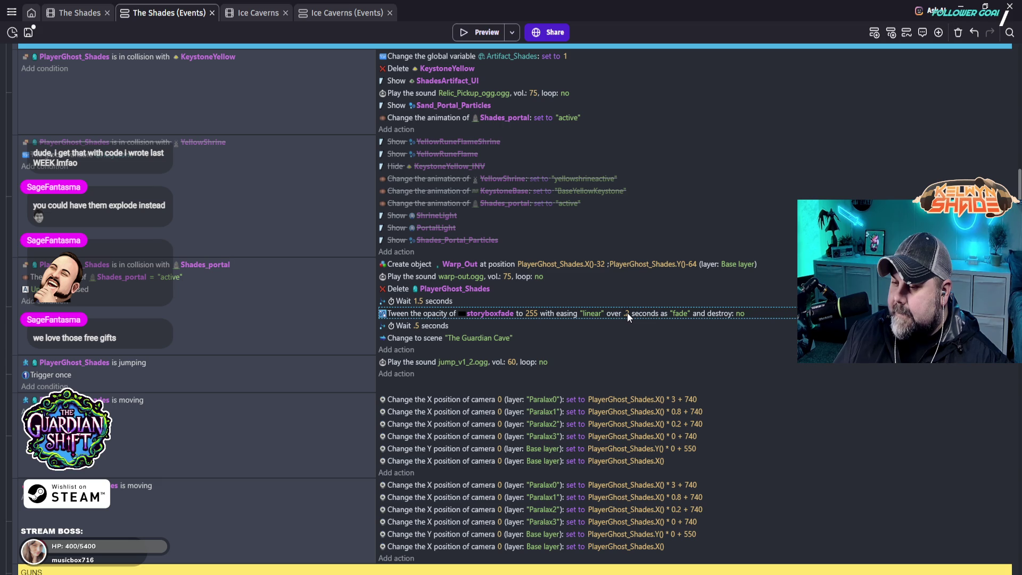
- Change the Shades_portal wait before the storyboxfade fade from 1.5 to 2 seconds
left_click(416, 301)
type("2")
key("Return")
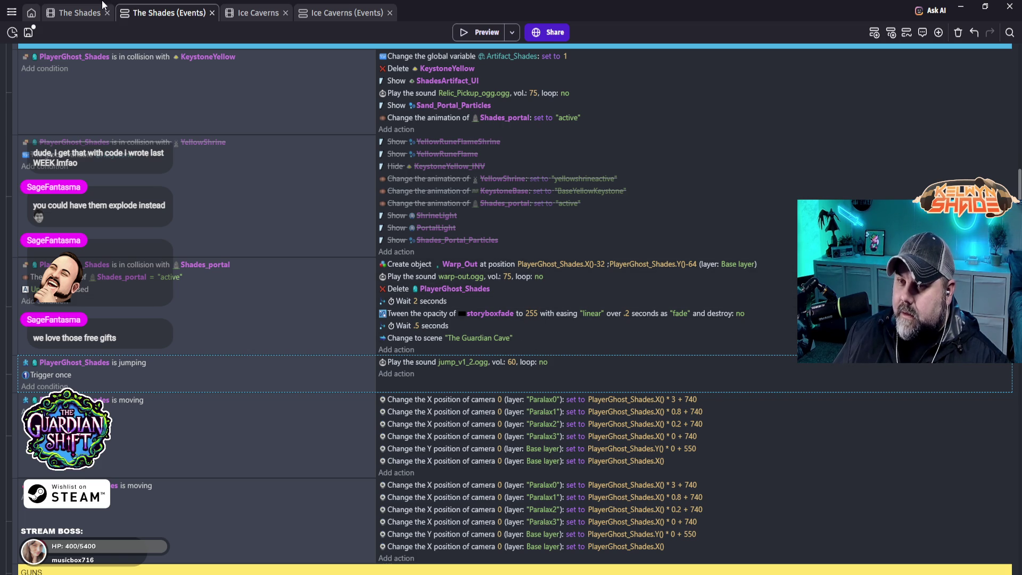
left_click(81, 15)
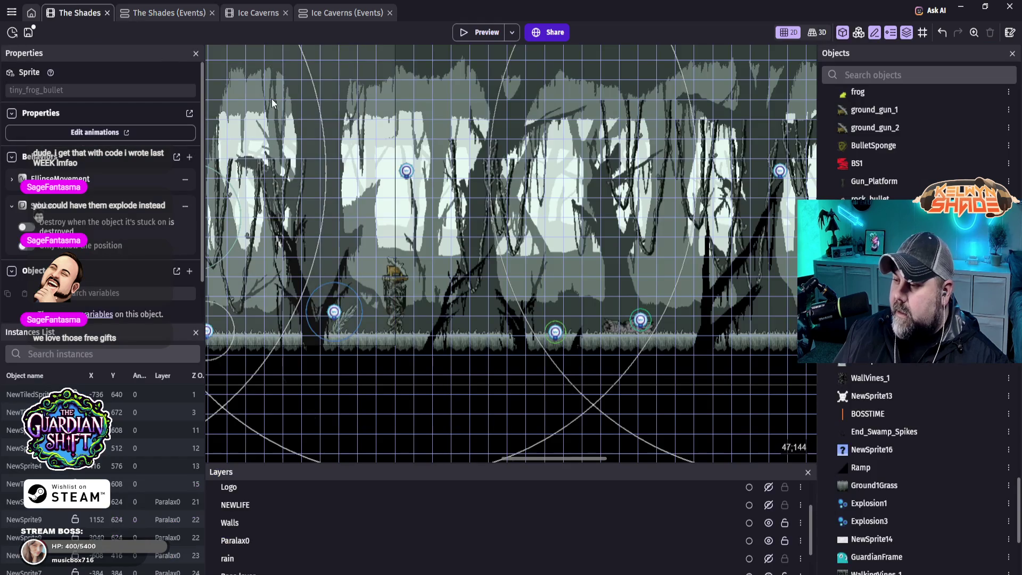
- Pan The Shades layout right to the Shades_portal exit, then back left to the start
scroll(631, 297, "down", 5)
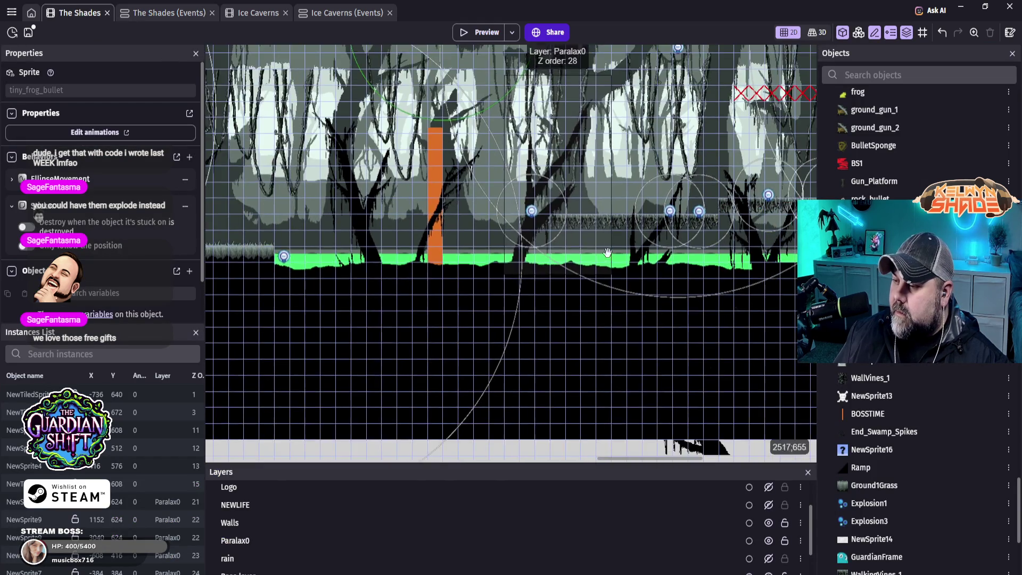
scroll(631, 297, "right", 15)
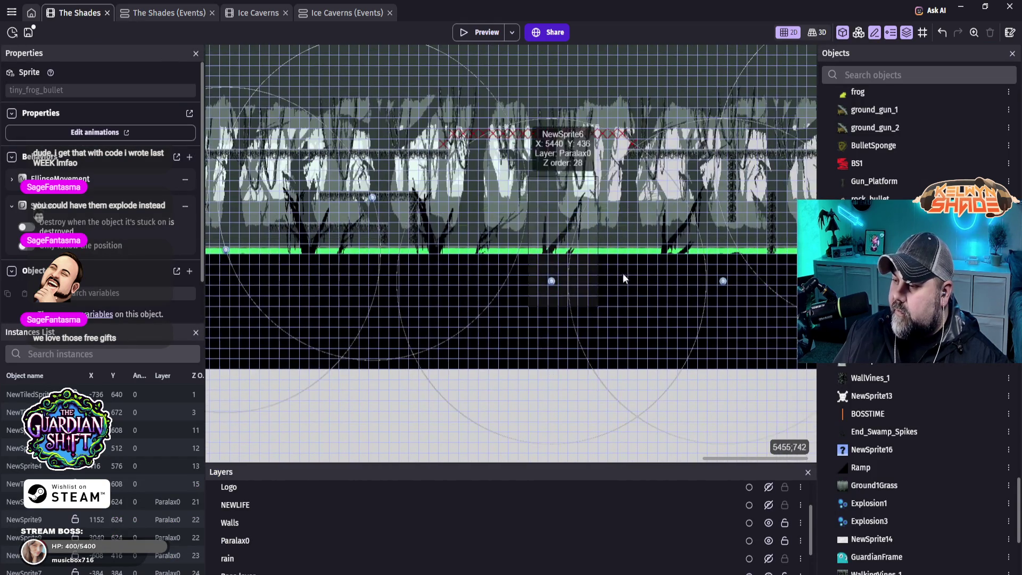
scroll(503, 281, "right", 2)
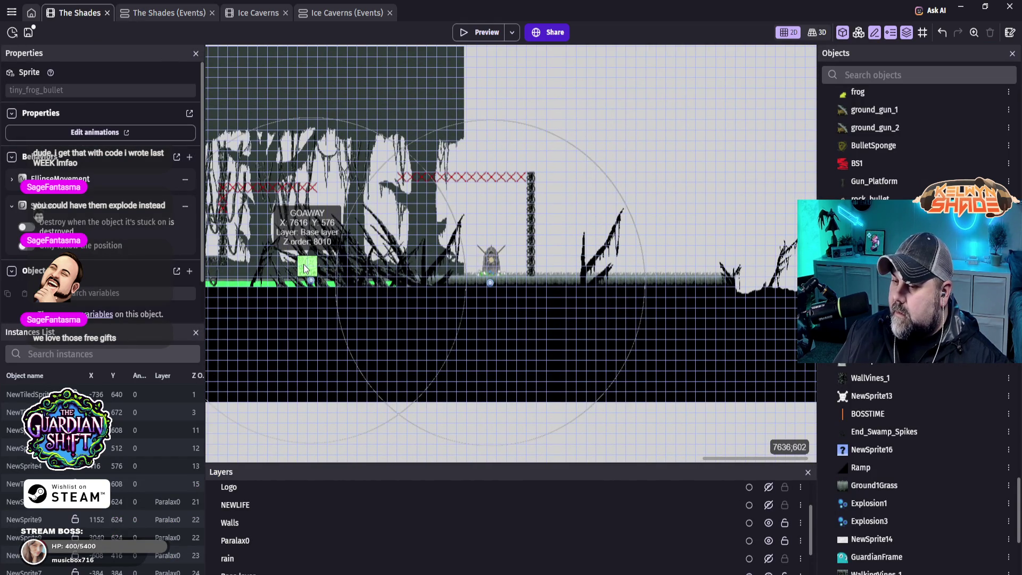
scroll(305, 268, "up", 4)
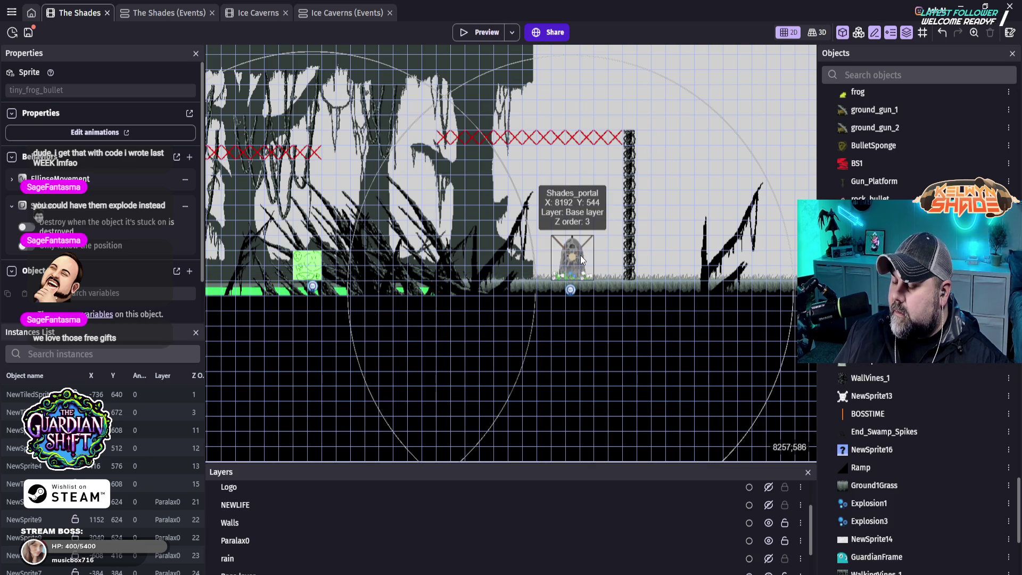
mouse_move(581, 260)
left_mouse_down()
mouse_move(536, 288)
mouse_move(560, 286)
left_mouse_up()
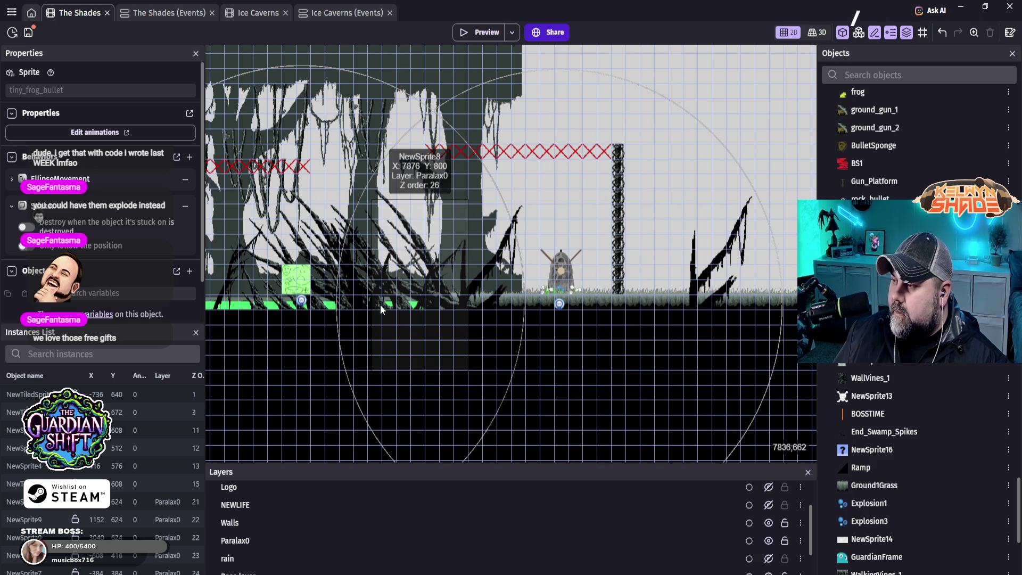
scroll(380, 309, "left", 15)
scroll(289, 263, "left", 18)
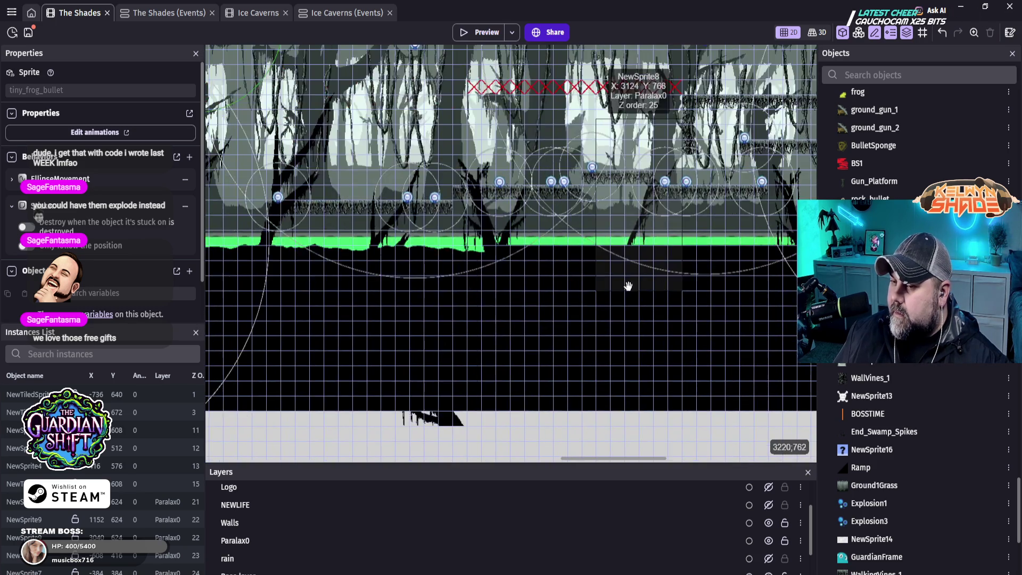
scroll(662, 286, "left", 15)
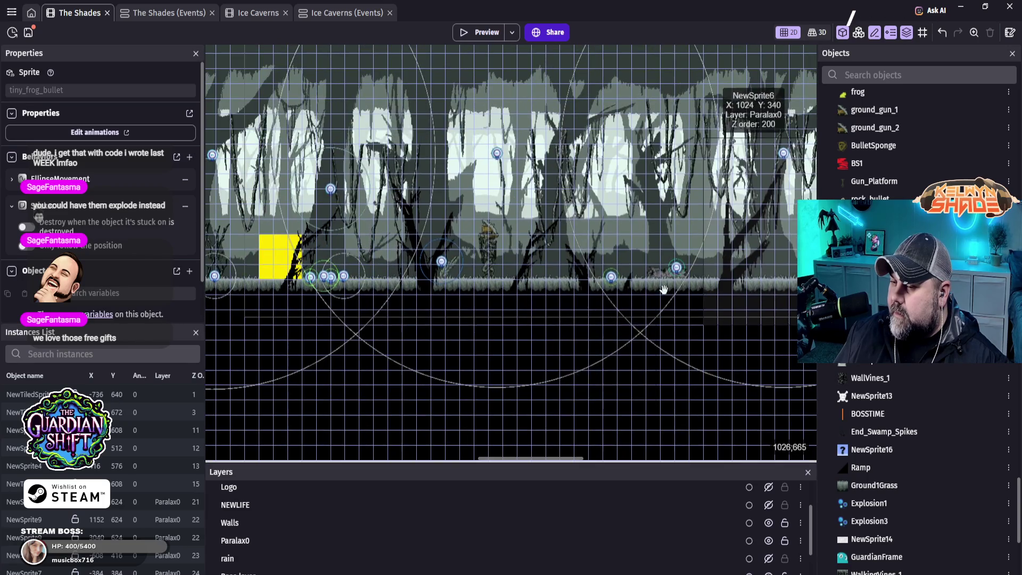
scroll(699, 290, "left", 3)
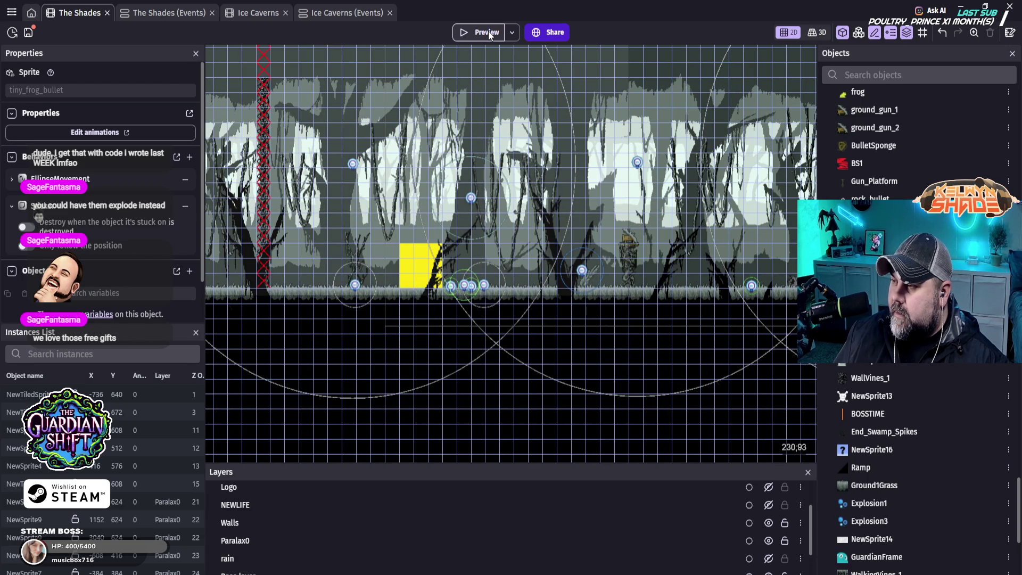
left_click(168, 12)
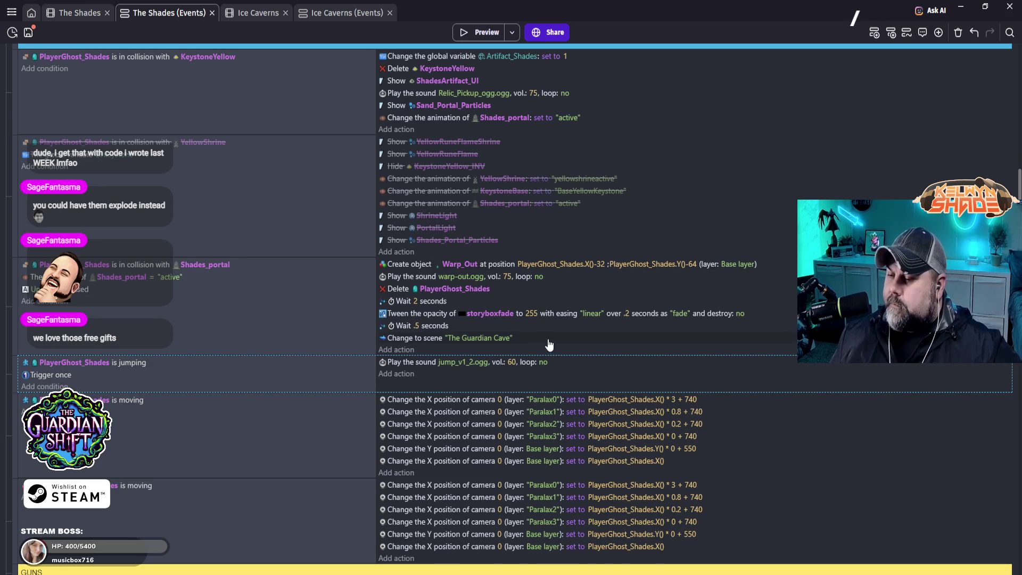
- Scroll through The Shades controls, storyboxfade tweens, artifact, dash and Deaths events
scroll(593, 353, "down", 2)
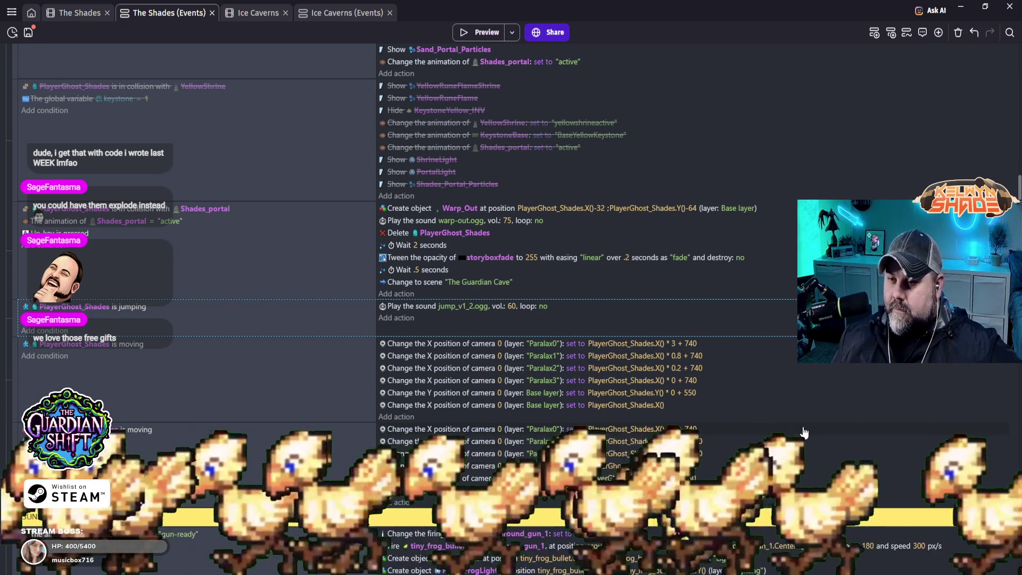
scroll(806, 422, "up", 5)
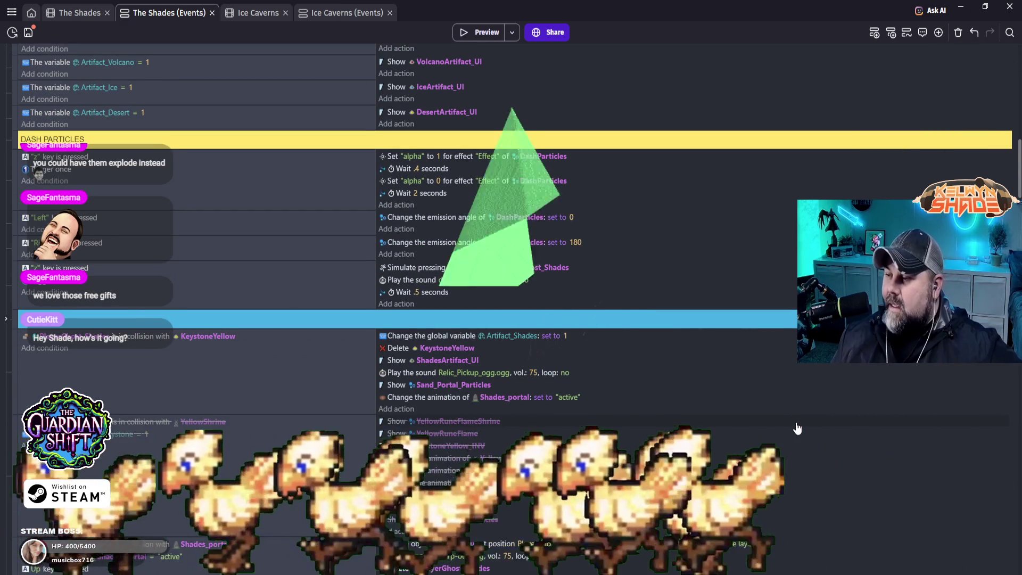
scroll(800, 432, "up", 6)
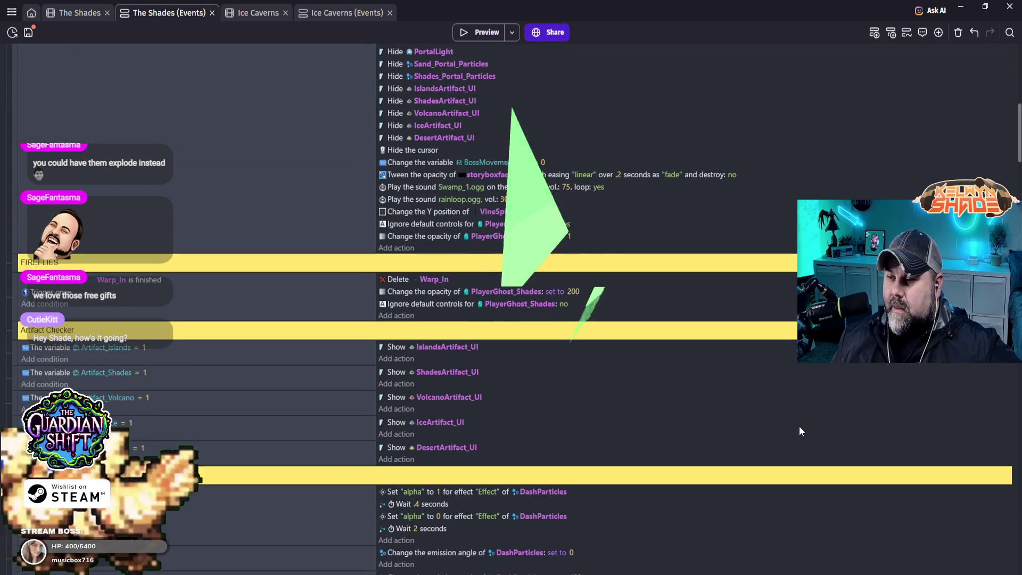
scroll(800, 432, "up", 10)
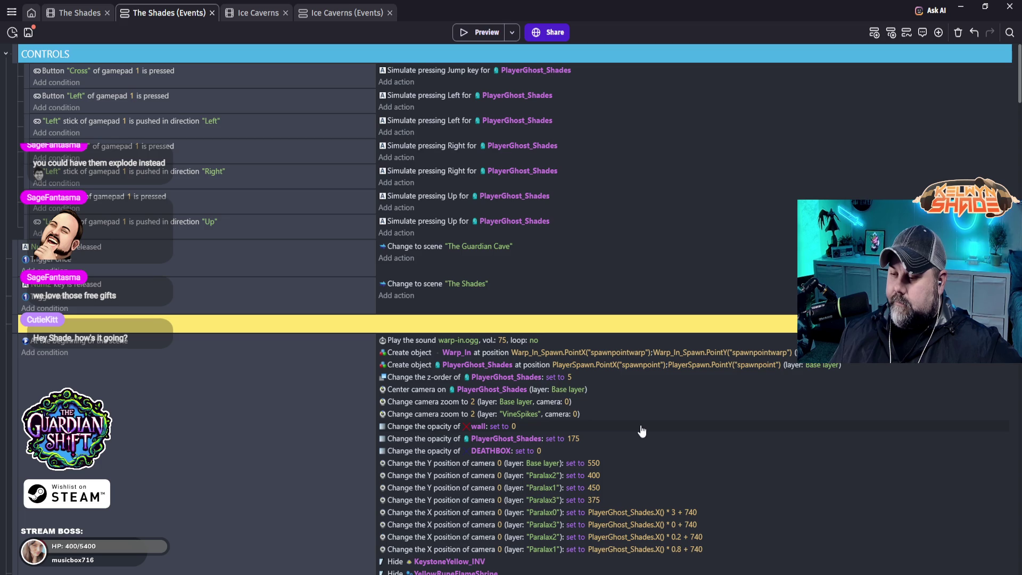
scroll(641, 429, "down", 1)
scroll(447, 425, "down", 5)
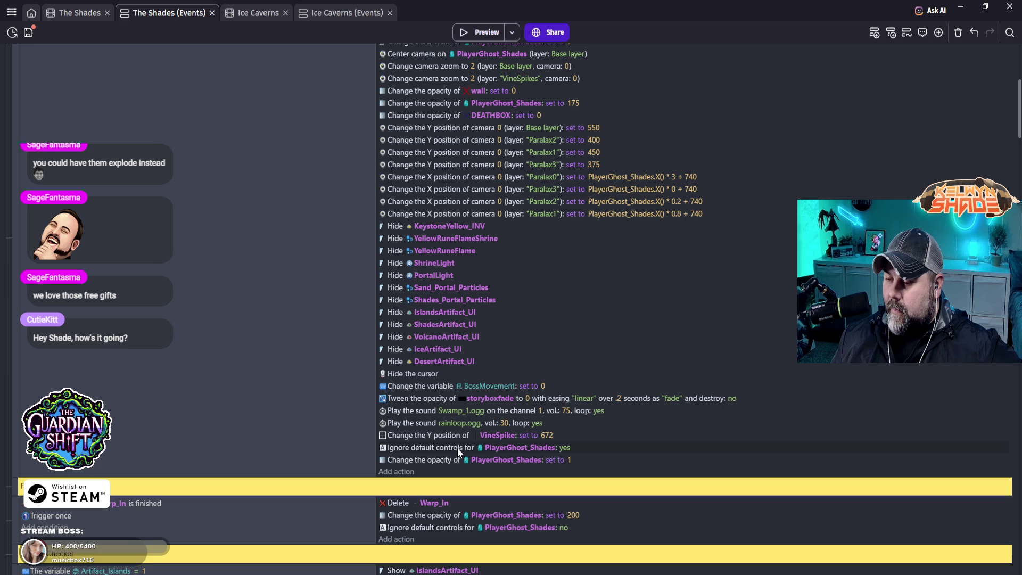
scroll(449, 448, "down", 2)
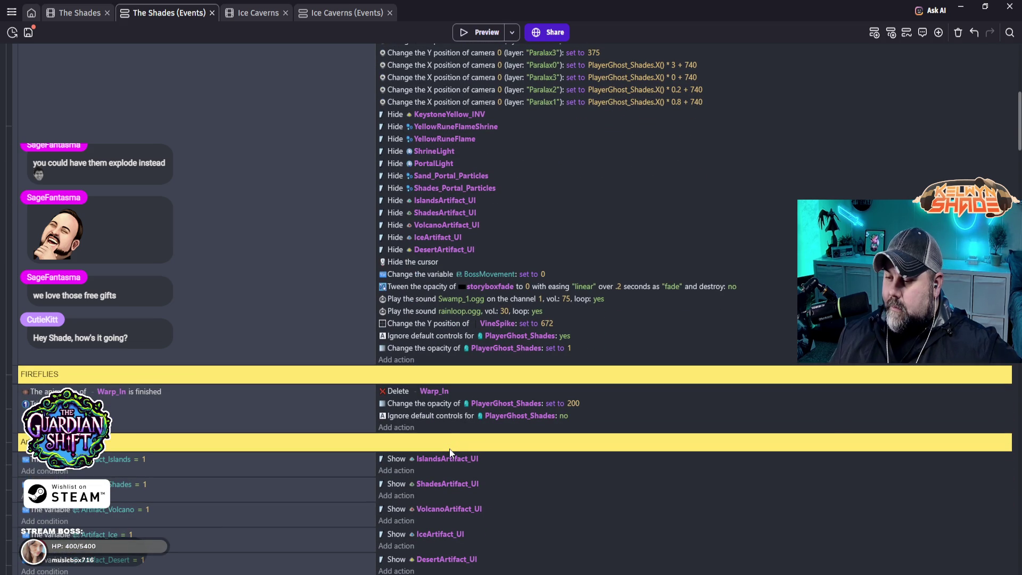
scroll(453, 423, "down", 2)
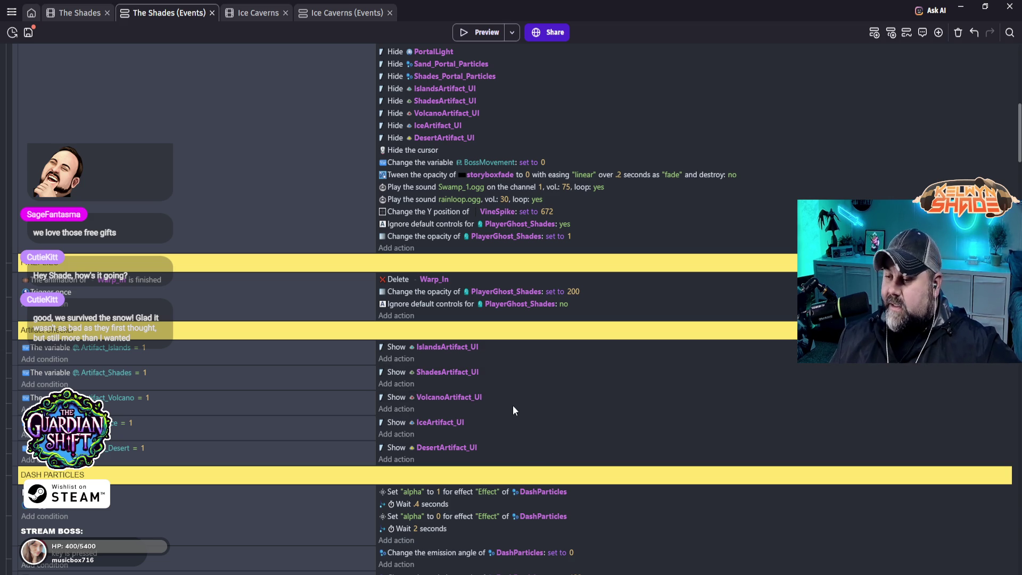
scroll(513, 410, "down", 3)
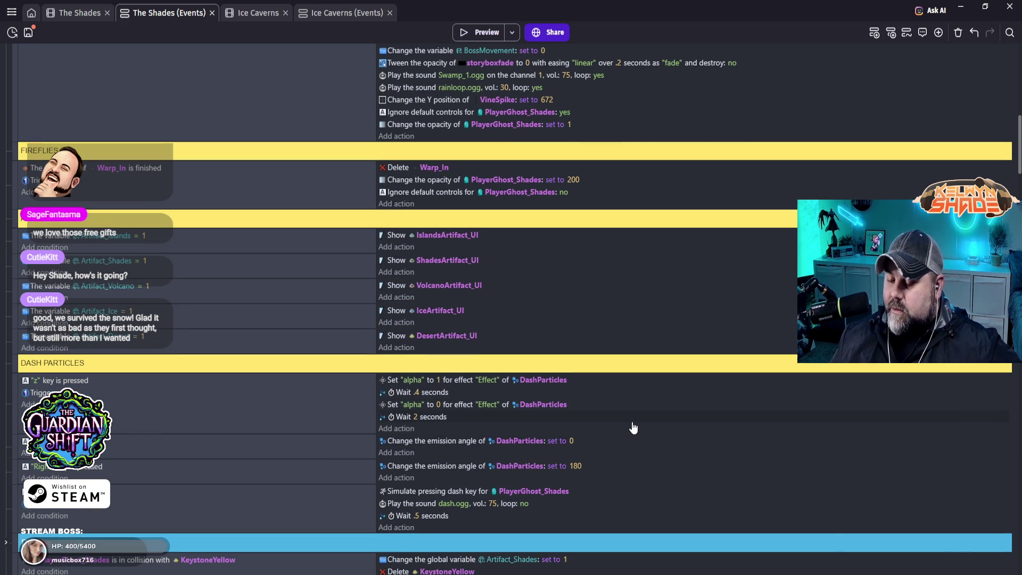
scroll(634, 426, "down", 3)
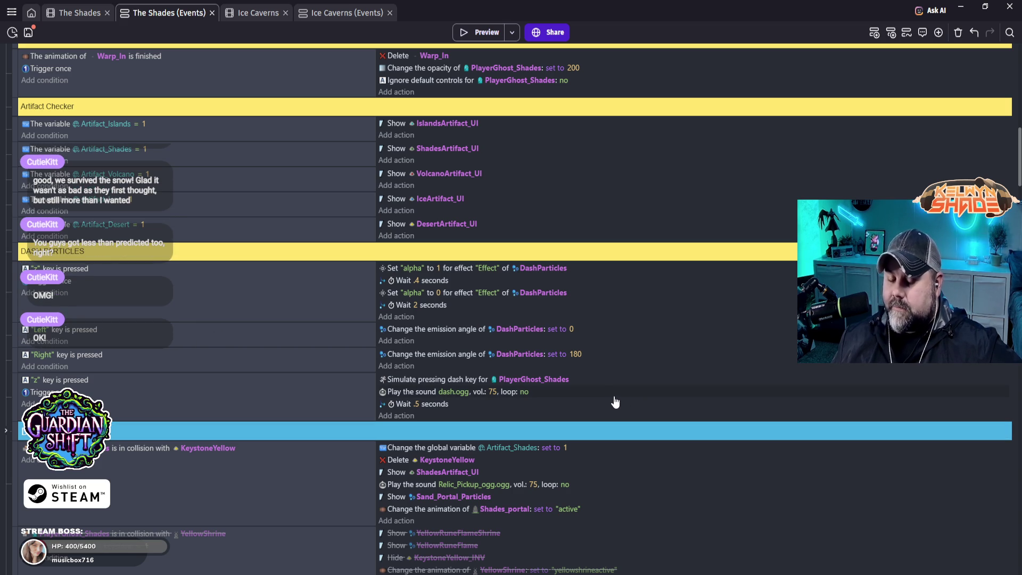
scroll(606, 397, "down", 2)
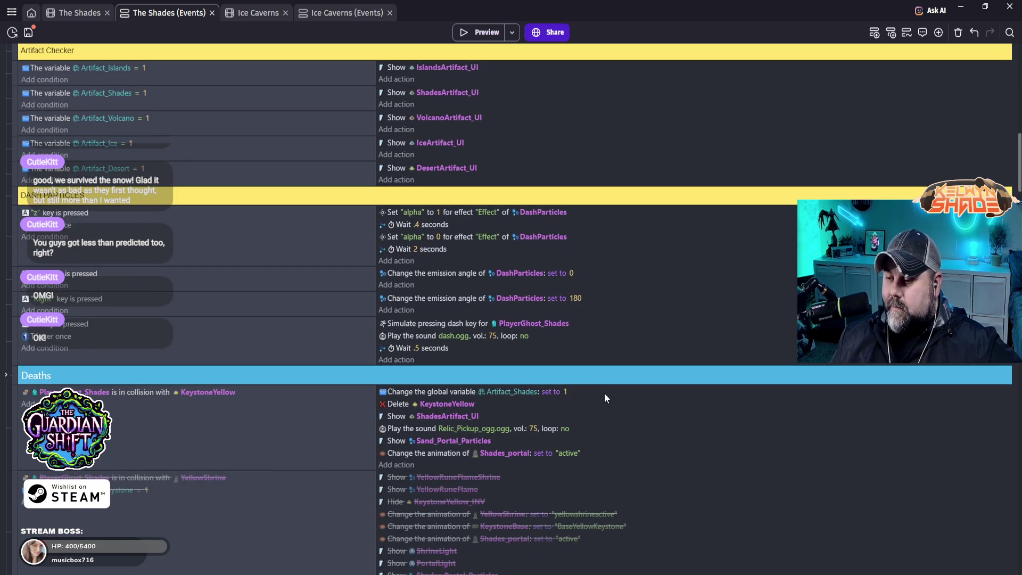
scroll(606, 398, "down", 3)
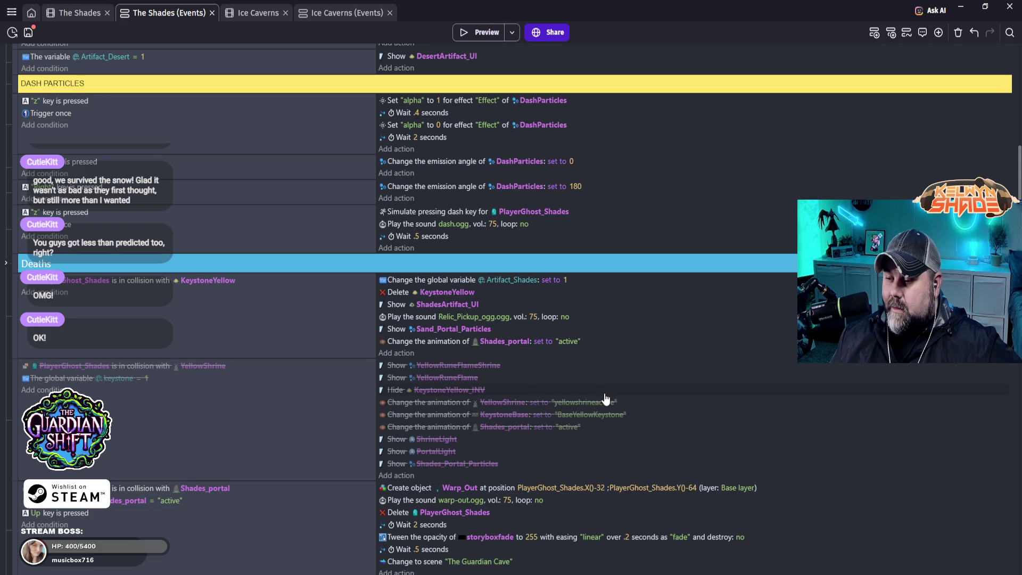
scroll(606, 397, "down", 2)
scroll(621, 391, "down", 3)
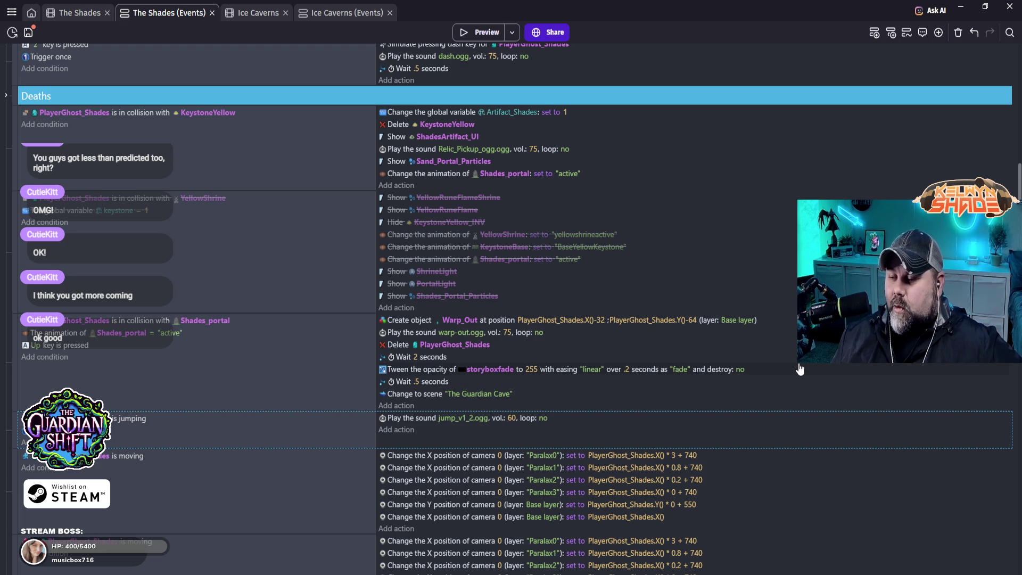
scroll(800, 369, "down", 1)
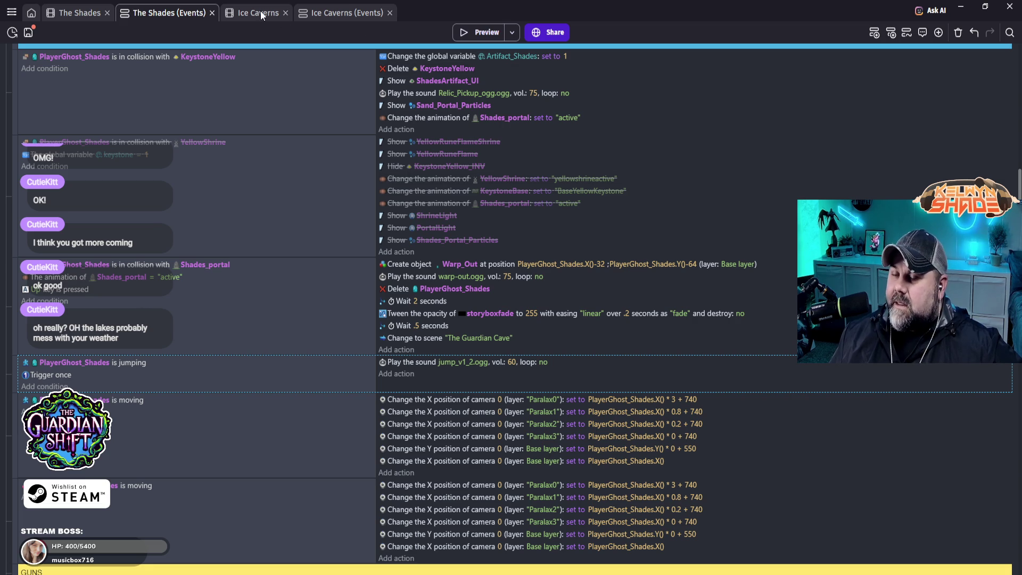
left_click(338, 15)
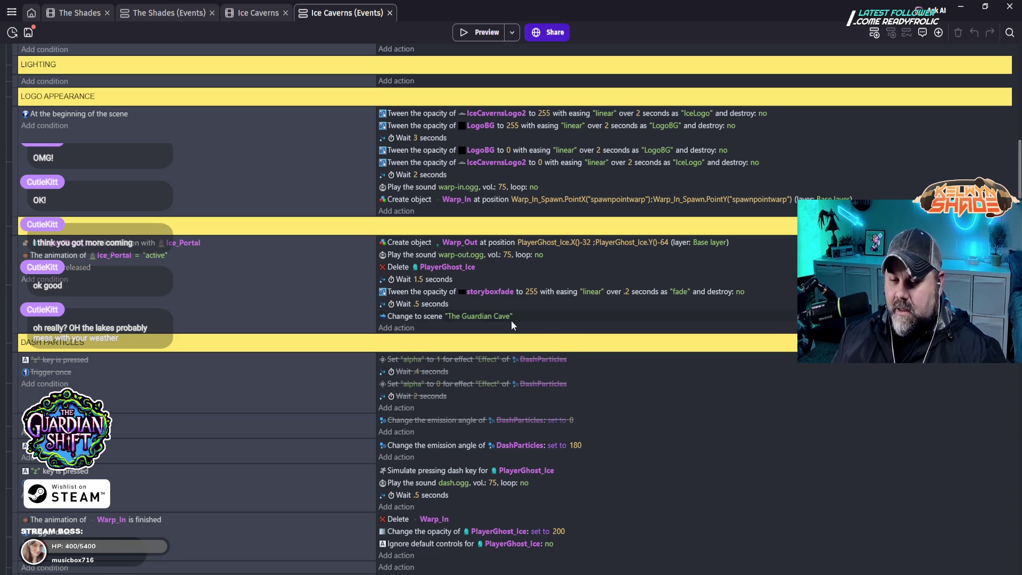
- Scroll through the Ice Caverns WARP OUT and death events, then return to The Shades event sheet
scroll(530, 319, "down", 1)
scroll(555, 329, "down", 4)
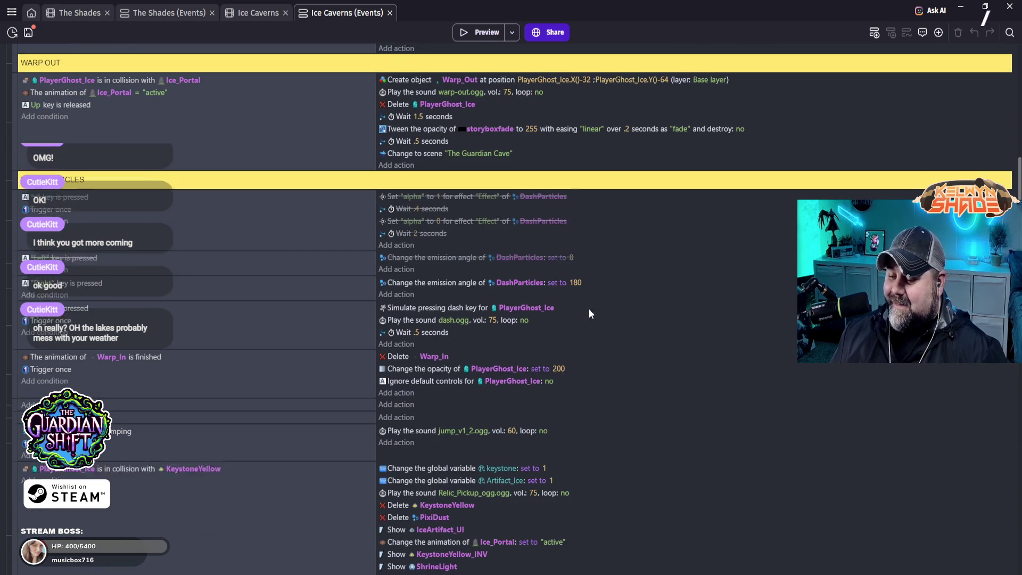
scroll(621, 354, "down", 2)
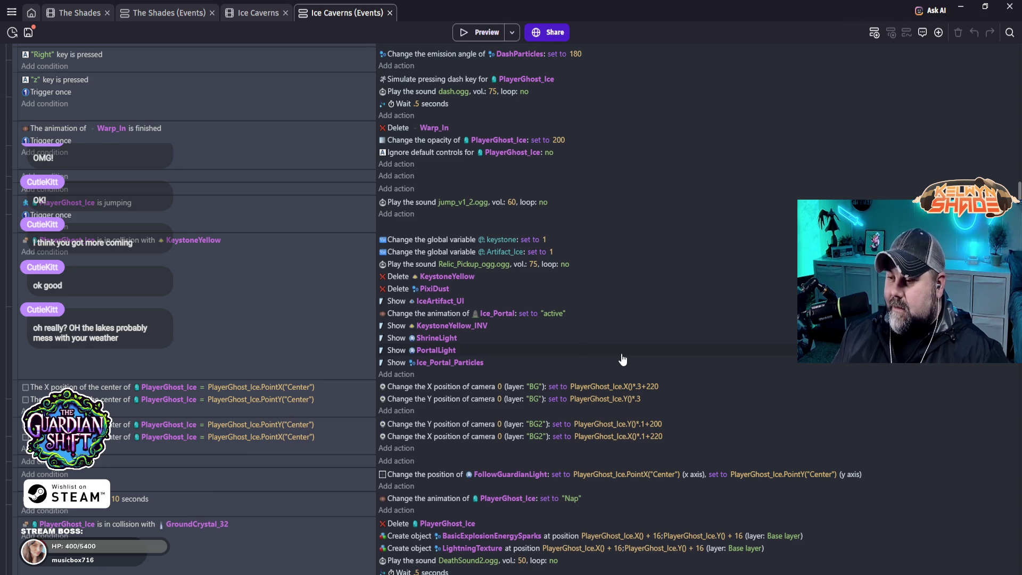
scroll(623, 360, "down", 3)
scroll(621, 355, "down", 3)
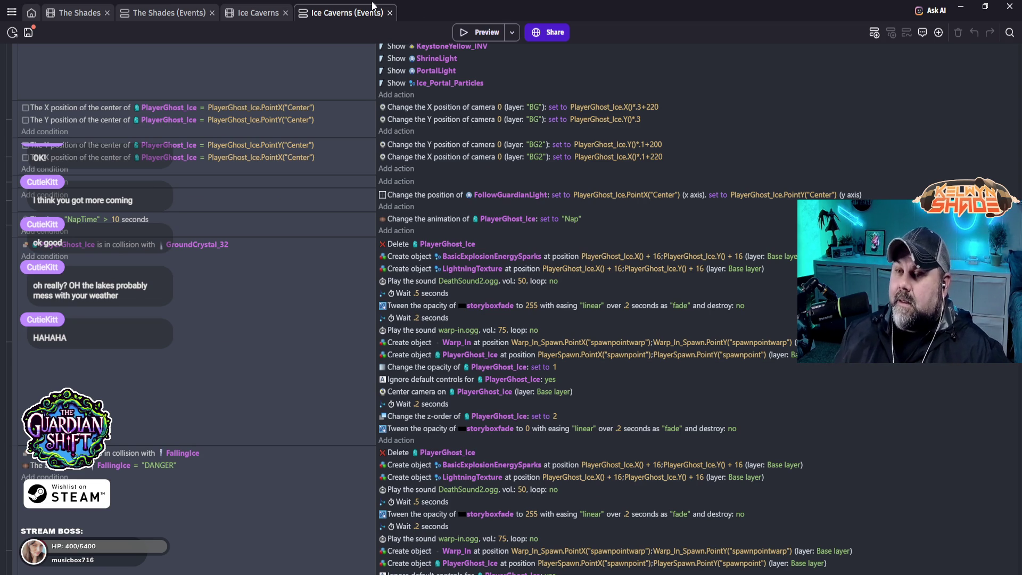
left_click(180, 14)
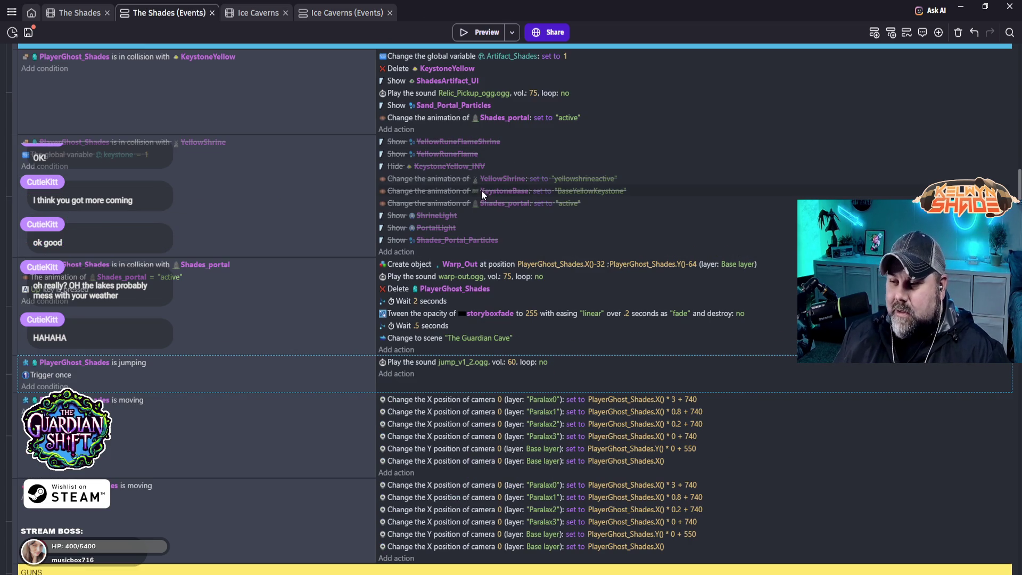
- Search the events for 'shade' and inspect the event holding the Warp_Out actions
scroll(638, 288, "down", 4)
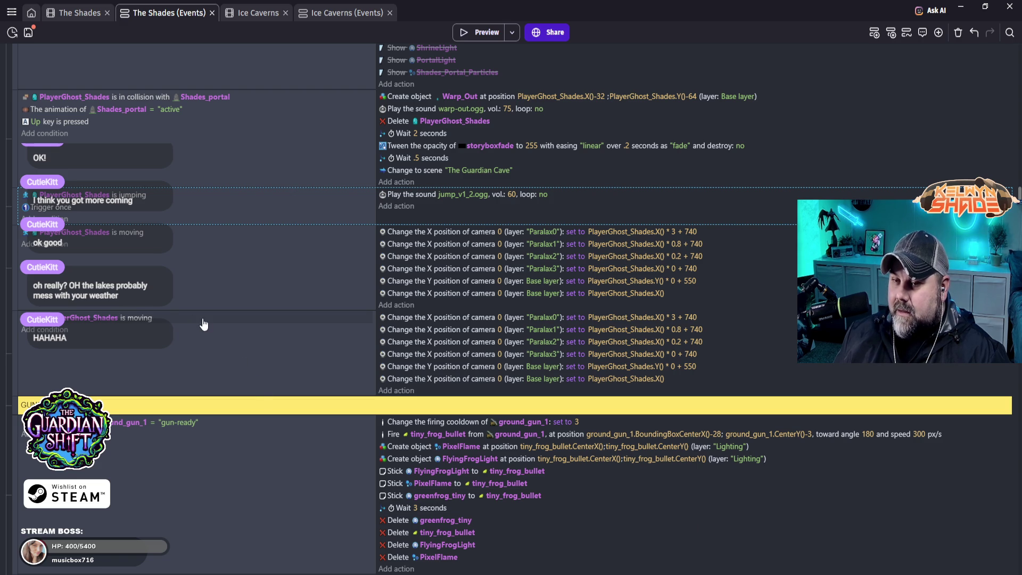
left_click(1009, 33)
type("shades_porta")
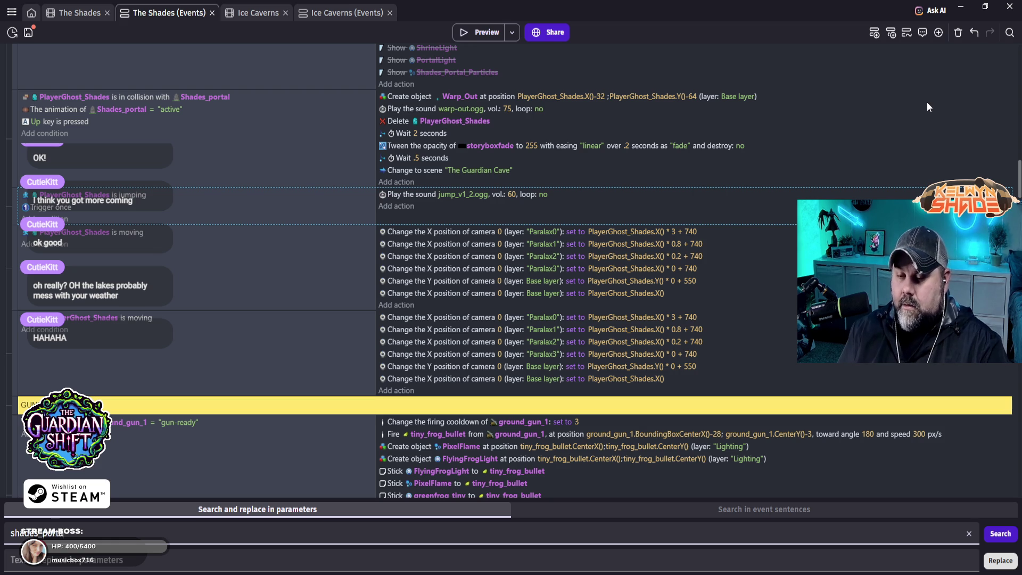
left_click(927, 103)
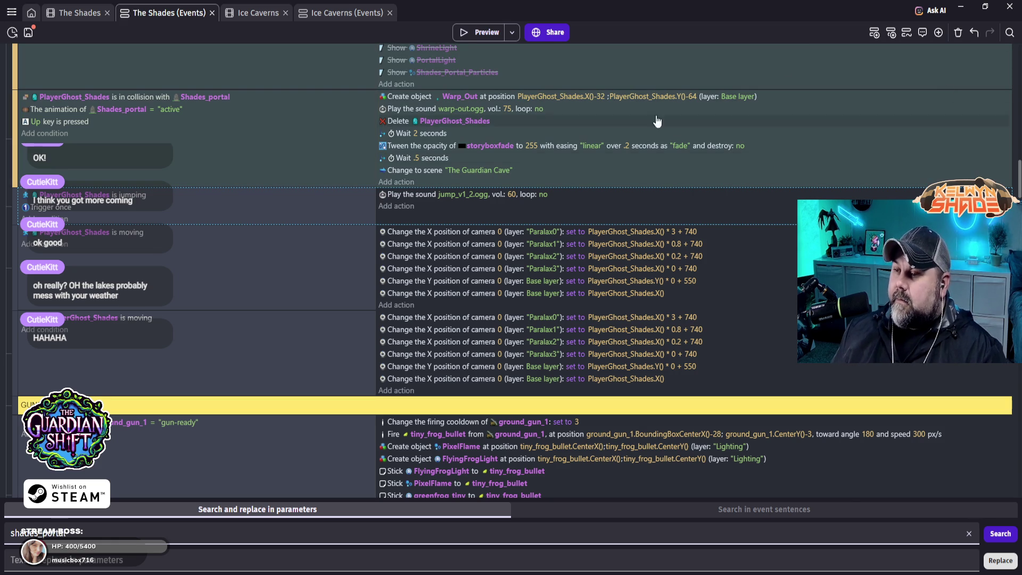
scroll(602, 167, "up", 5)
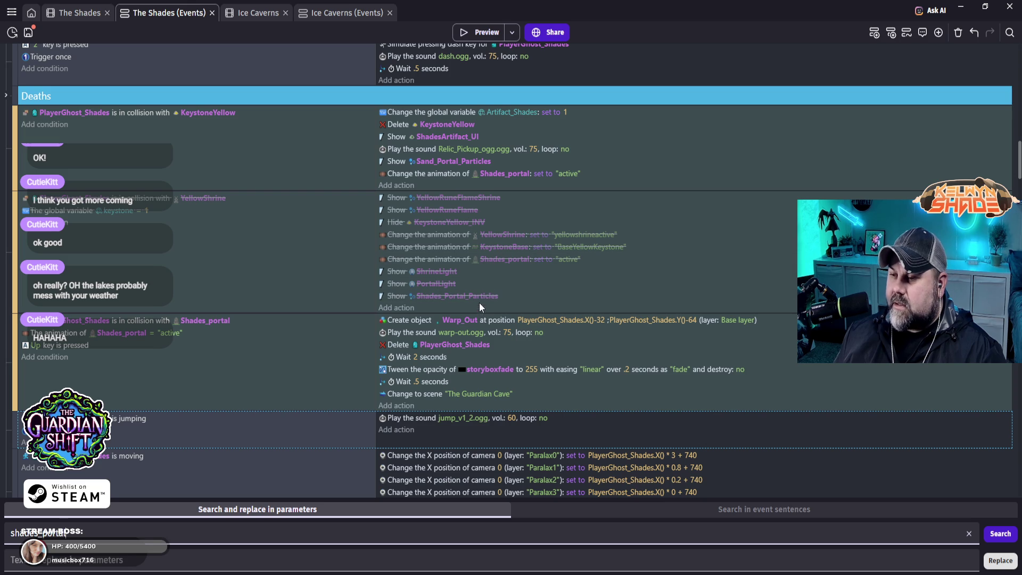
scroll(703, 346, "down", 20)
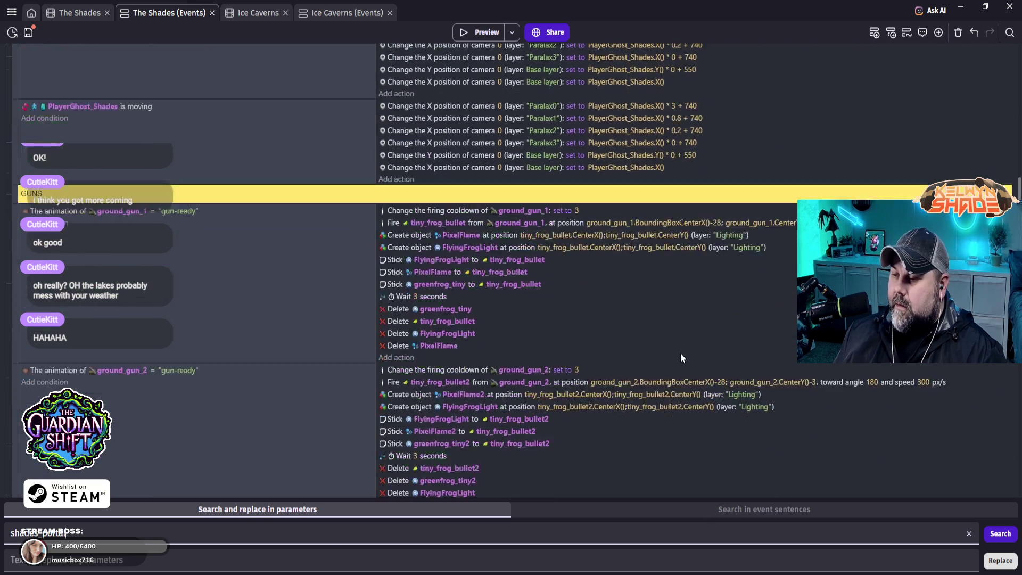
scroll(719, 338, "down", 20)
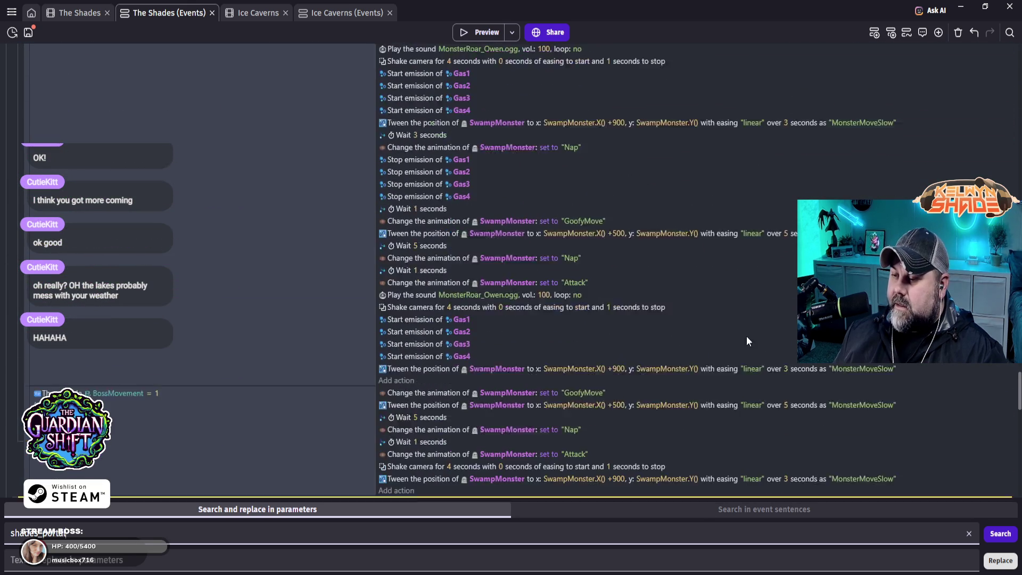
scroll(758, 344, "down", 10)
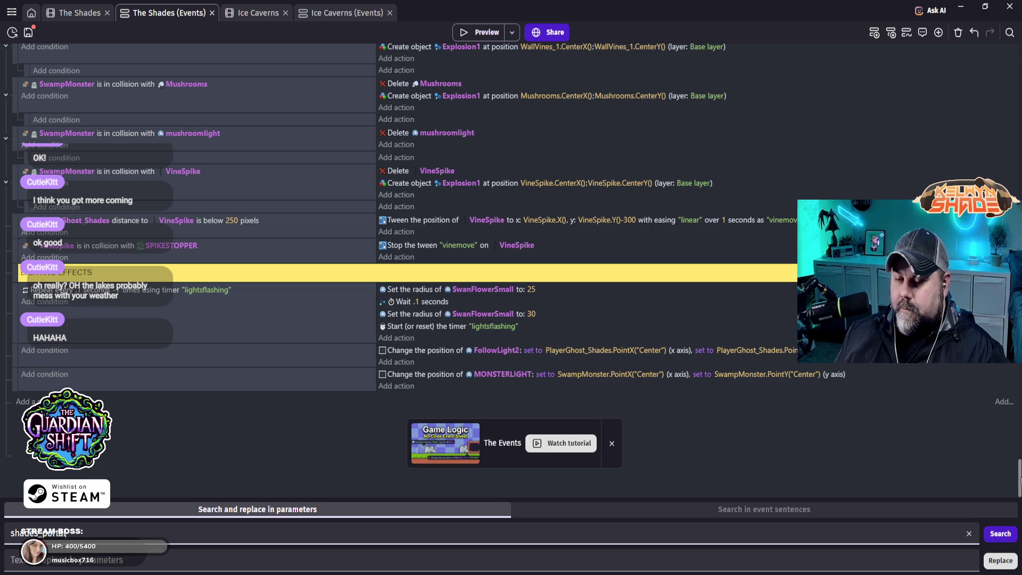
- Delete the Hide Sand_Portal_Particles action at the next shades_portal match, then return to The Shades layout
left_click(1006, 534)
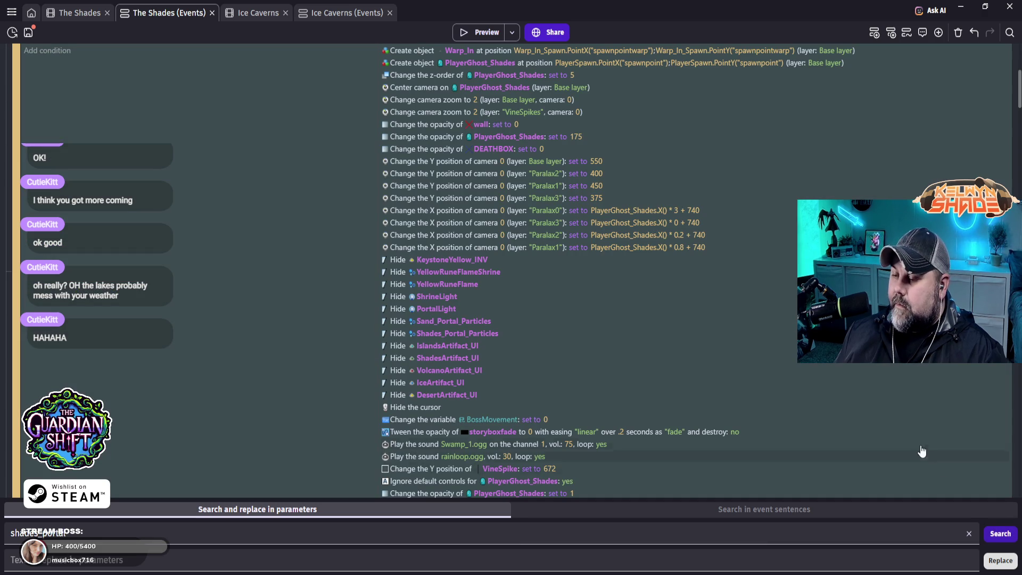
scroll(818, 415, "up", 1)
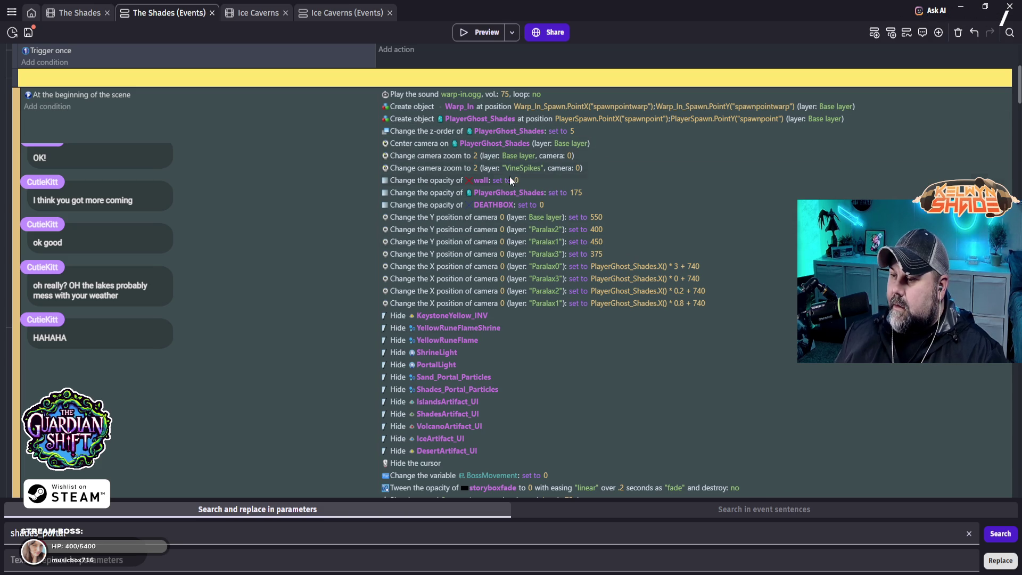
scroll(551, 259, "down", 2)
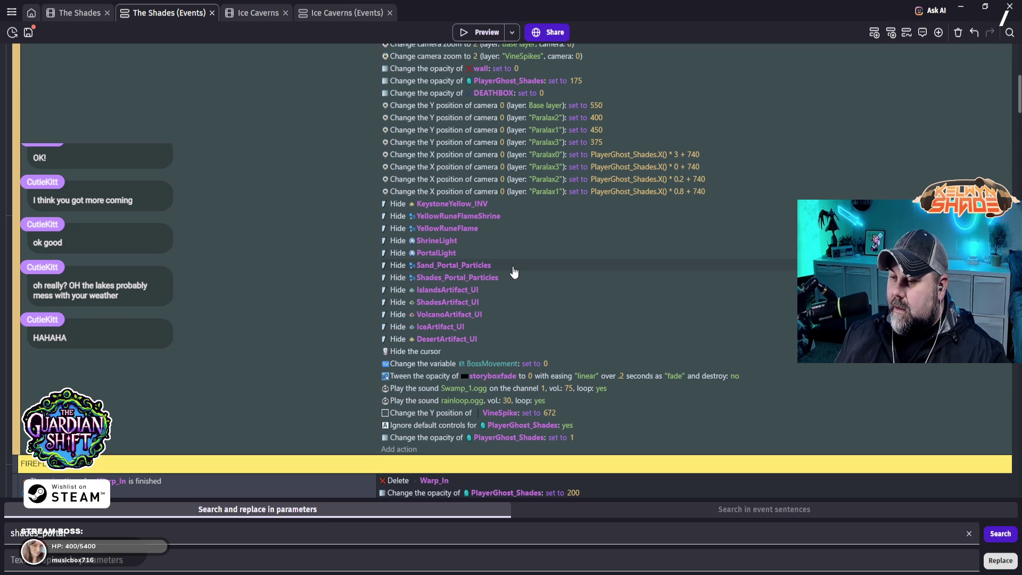
left_click(515, 270)
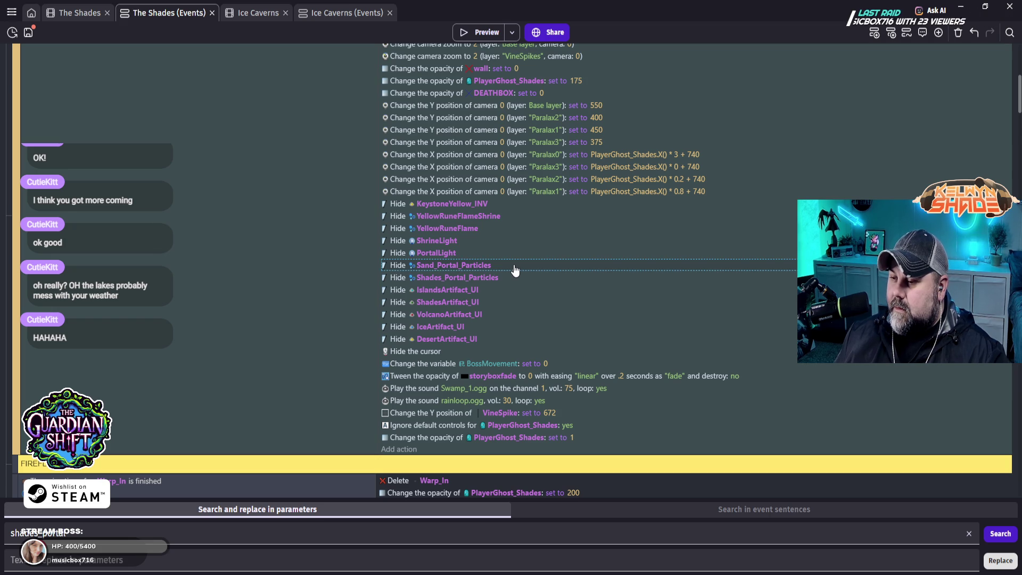
key("Delete")
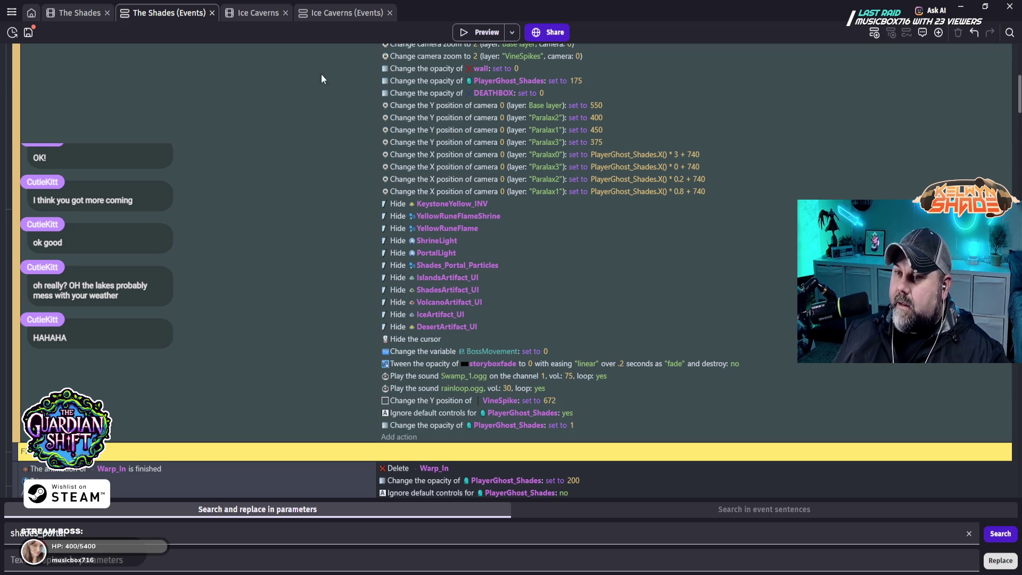
left_click(80, 13)
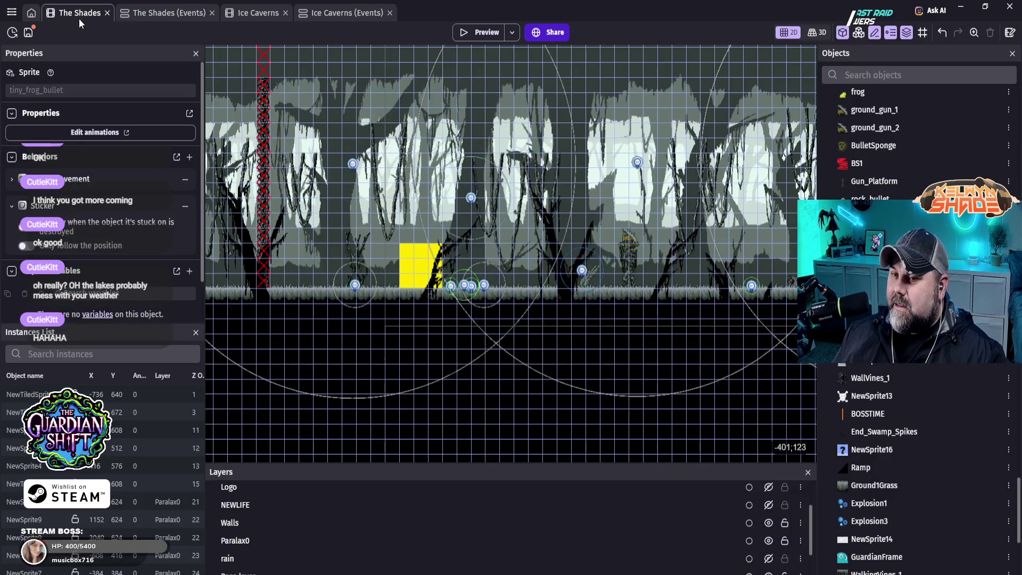
- Show the NEWLIFE, UI and Logo layers and test-run the level once
scroll(758, 535, "up", 2)
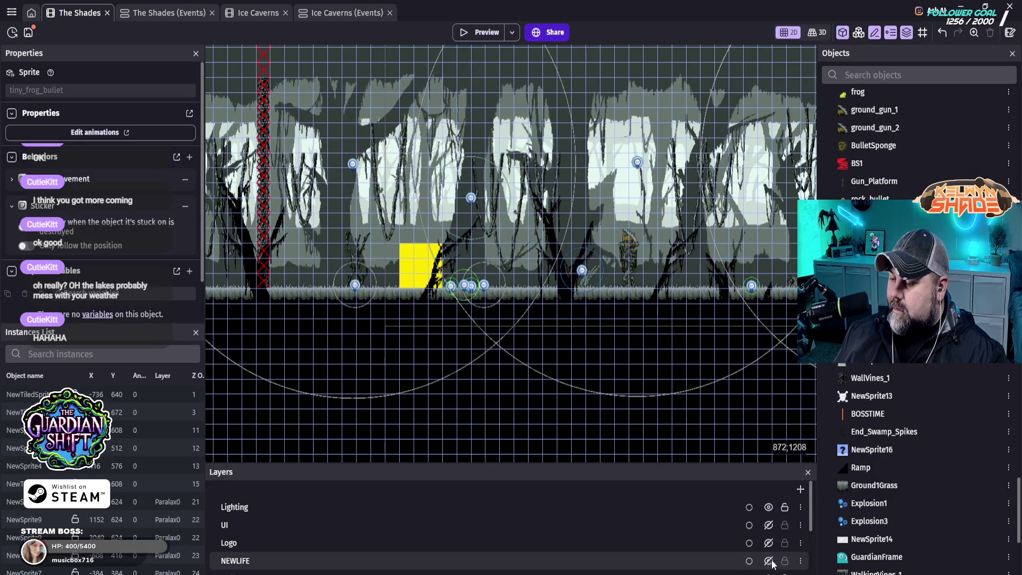
left_click(769, 543)
left_click(768, 543)
left_click(768, 525)
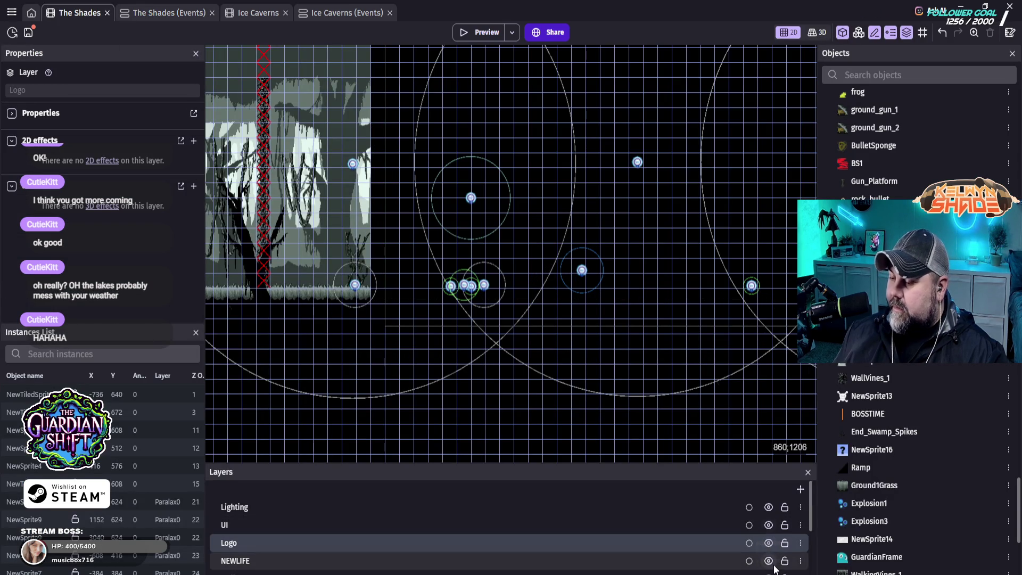
left_click(472, 34)
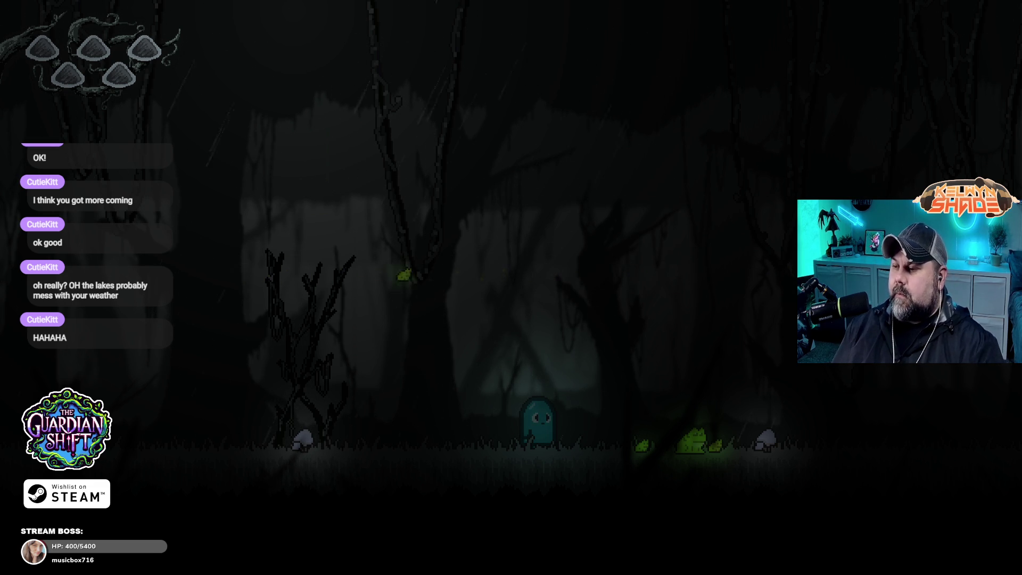
key("Escape")
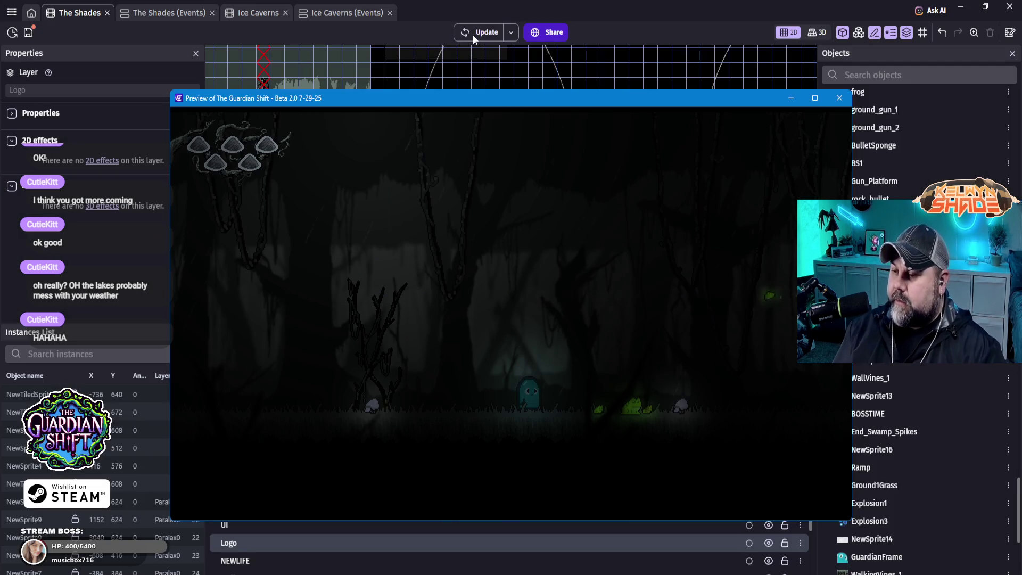
left_click(840, 98)
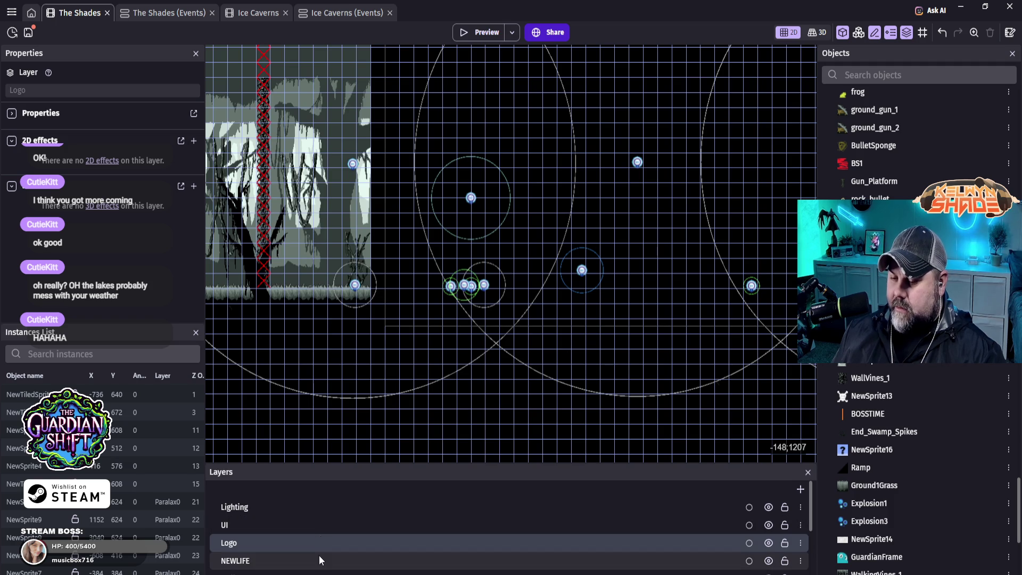
- Hide NEWLIFE and Logo layers again, test-running the swamp level after each change
left_click(768, 561)
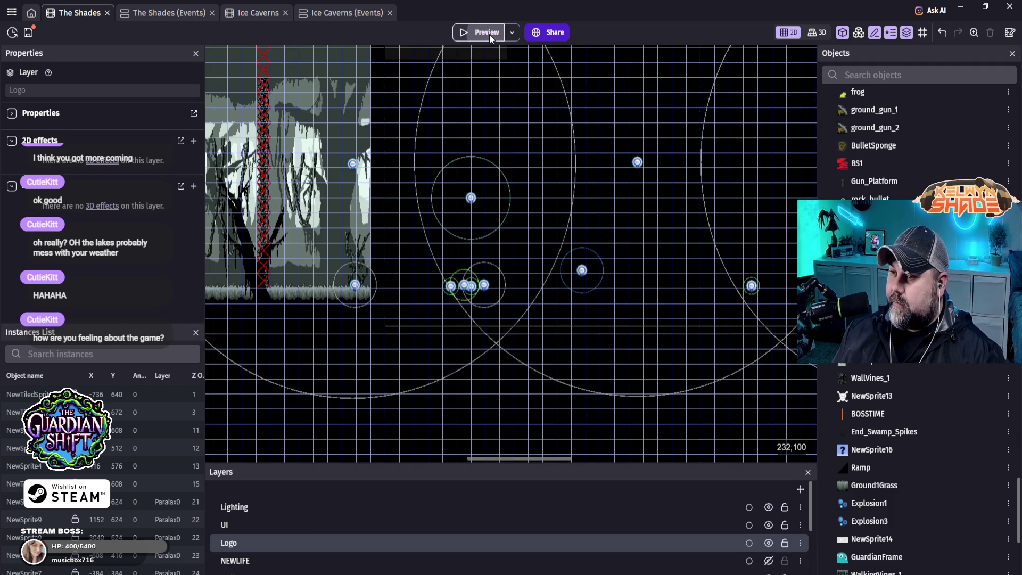
left_click(488, 34)
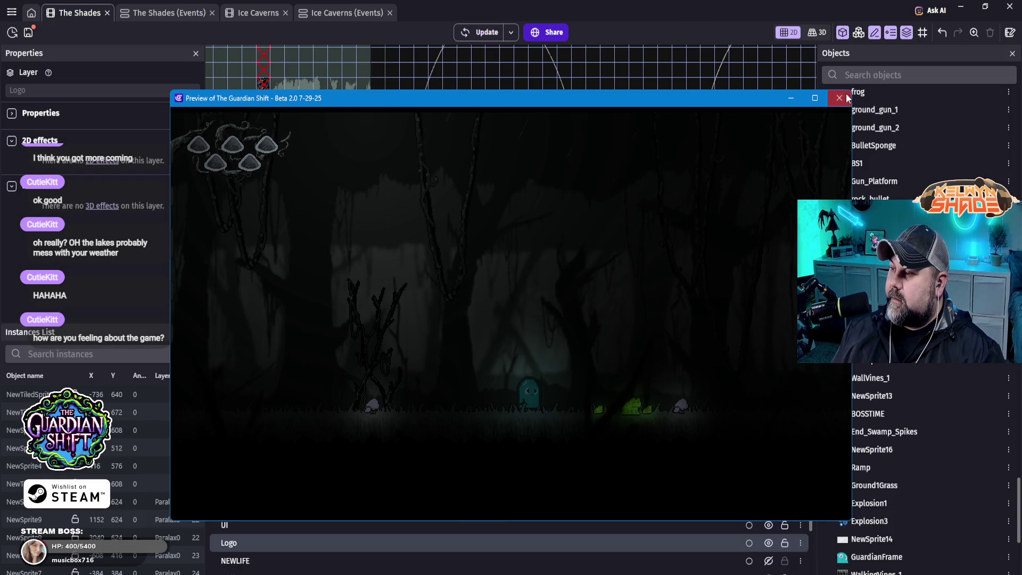
left_click(839, 98)
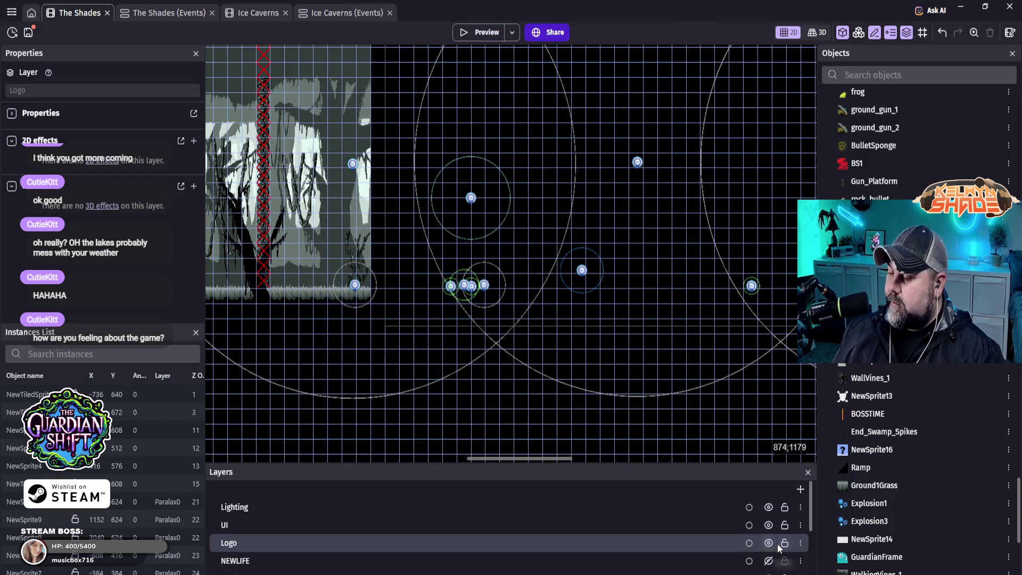
left_click(769, 543)
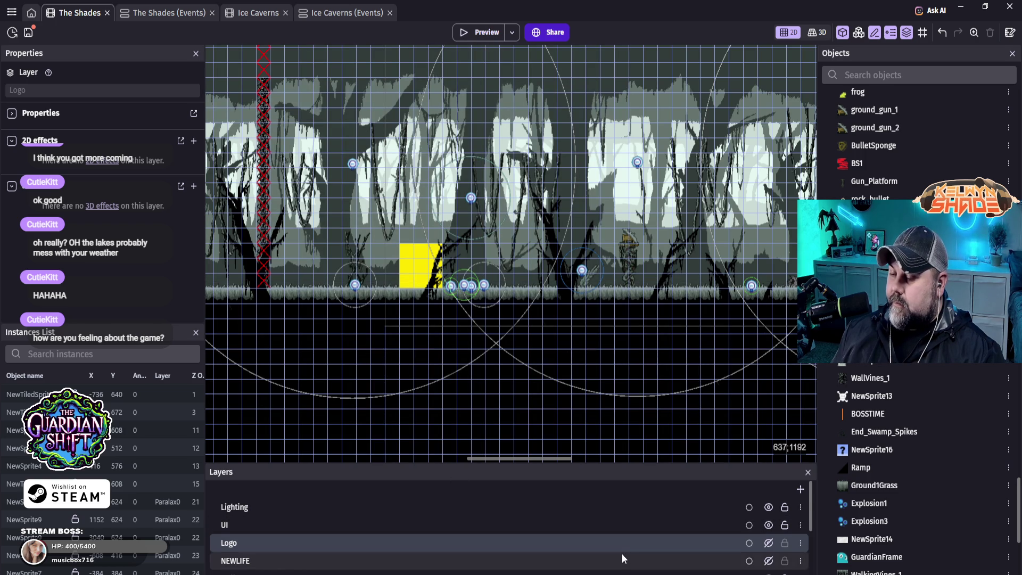
scroll(624, 558, "down", 2)
scroll(471, 522, "up", 2)
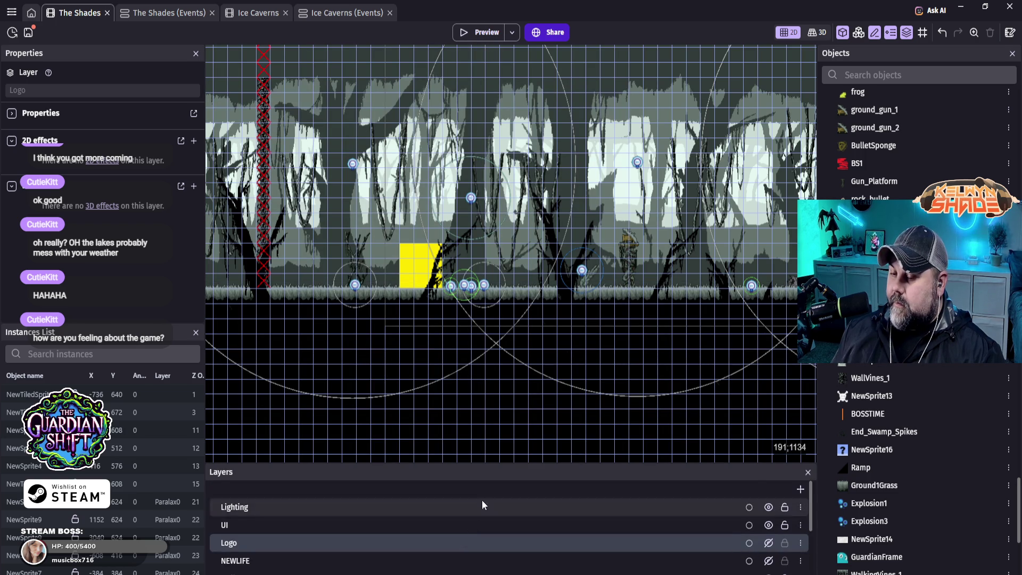
left_click(485, 32)
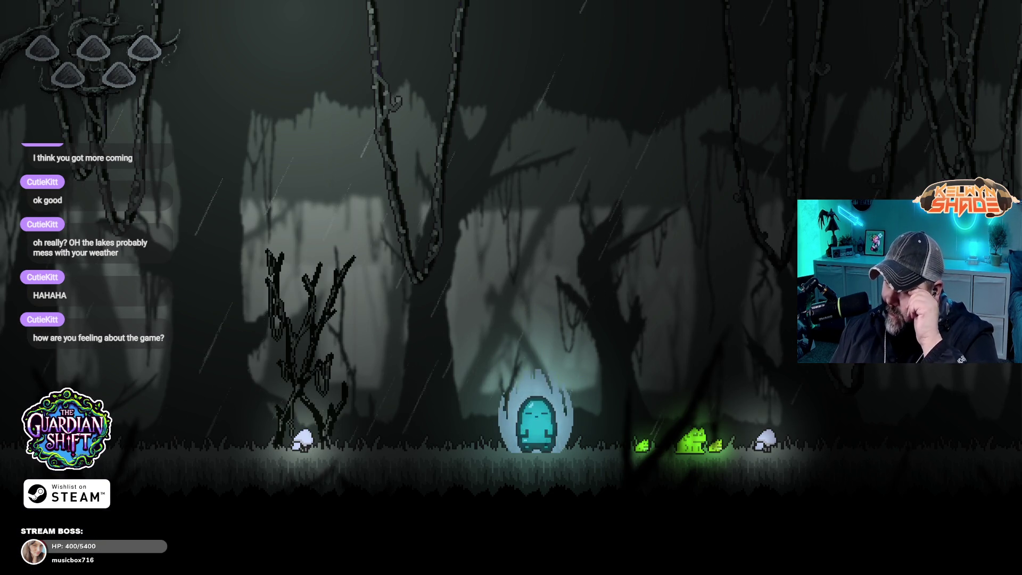
- Walk and jump the ghost through the swamp past the frogs, tower and totem
key("Left")
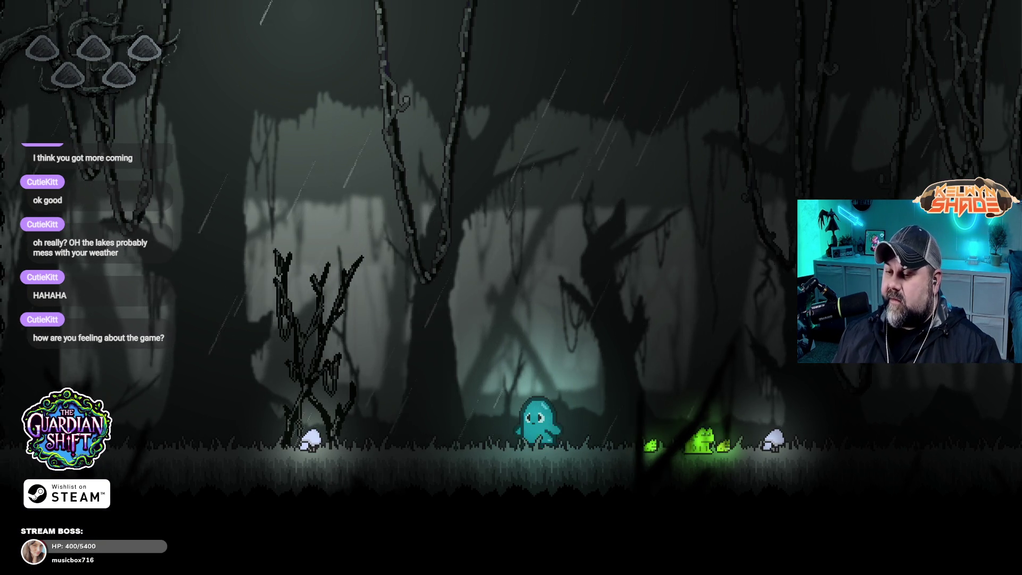
key("Left")
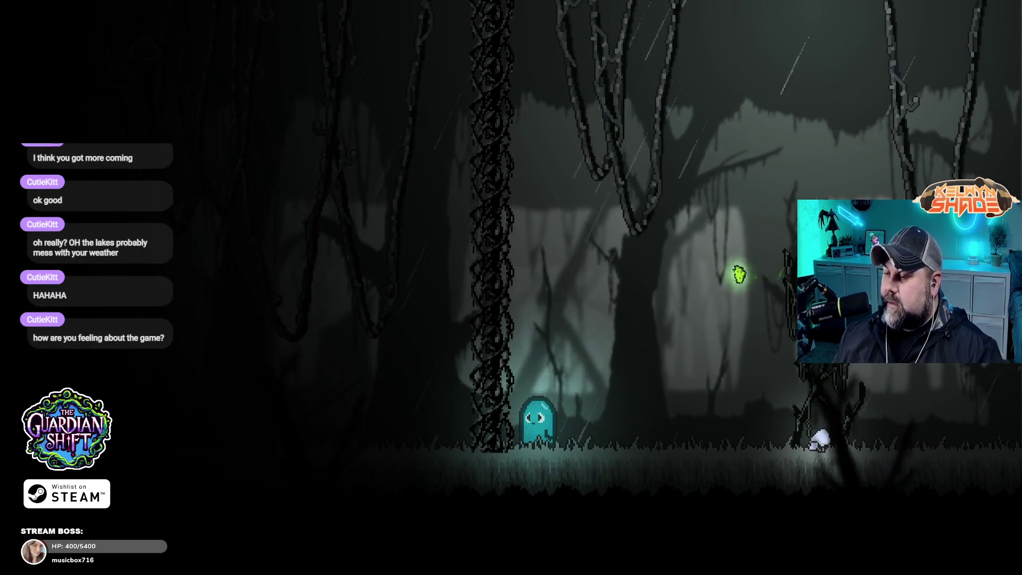
key("space")
key("Right")
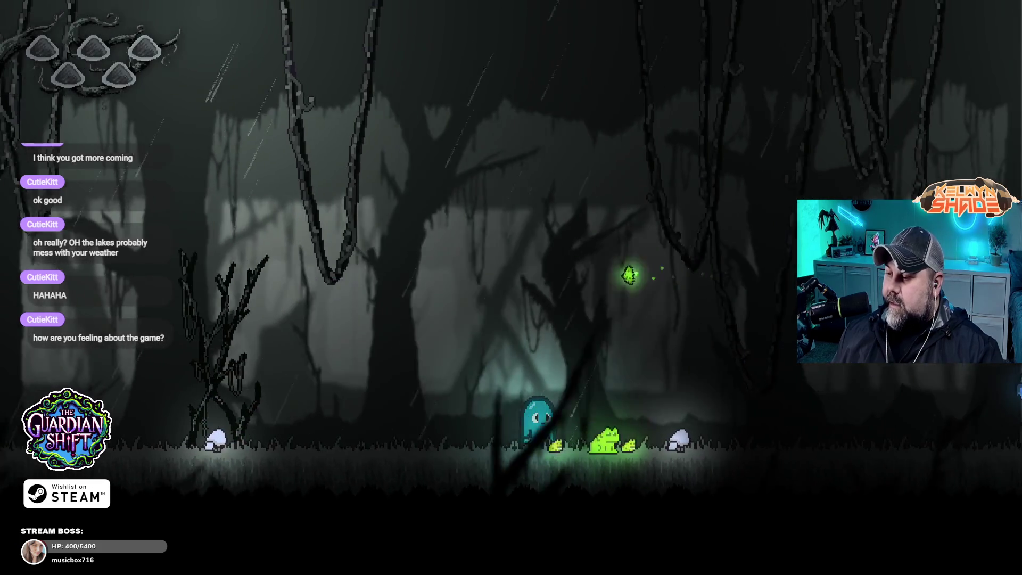
key("Right")
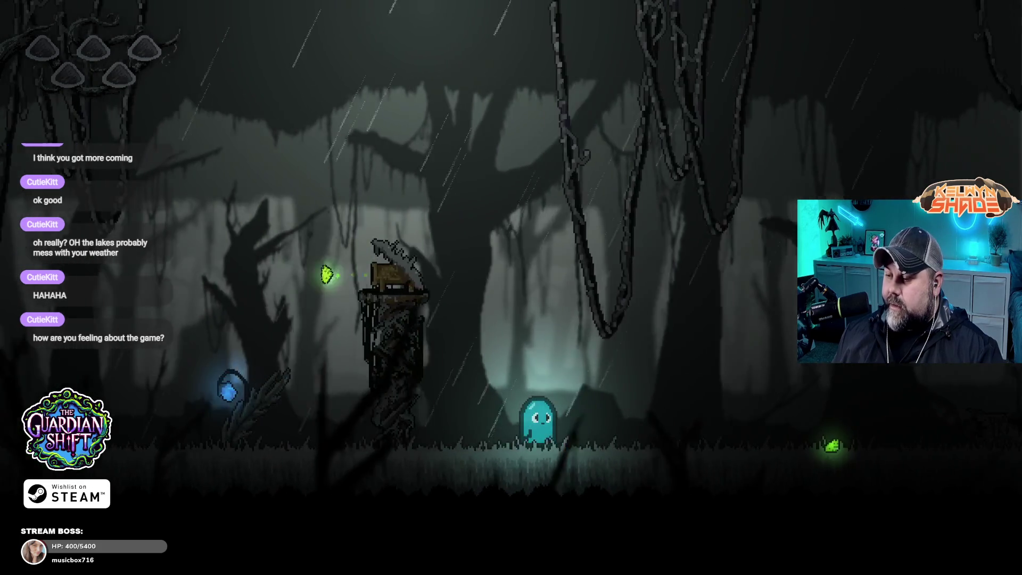
key("Right")
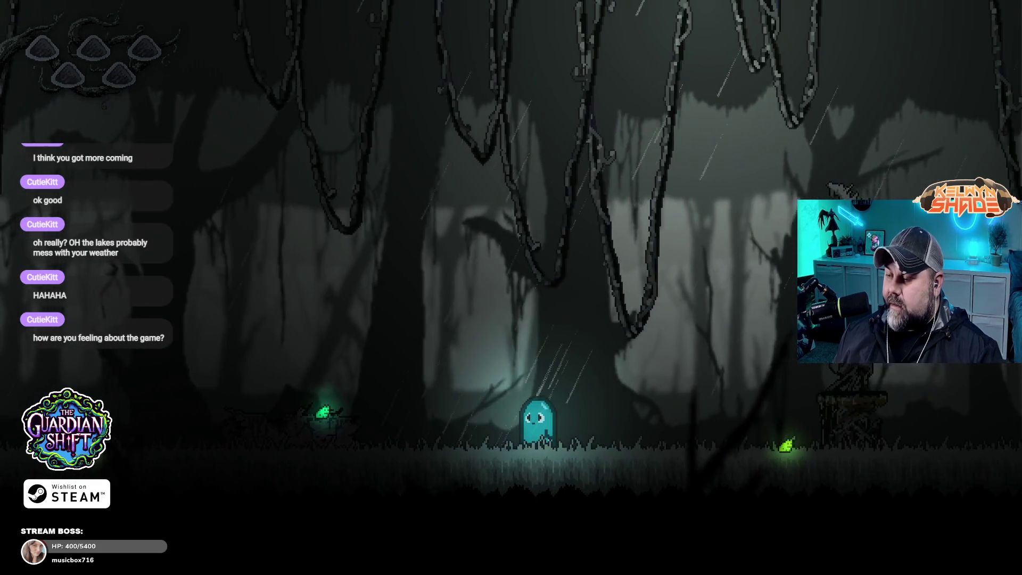
key("Left")
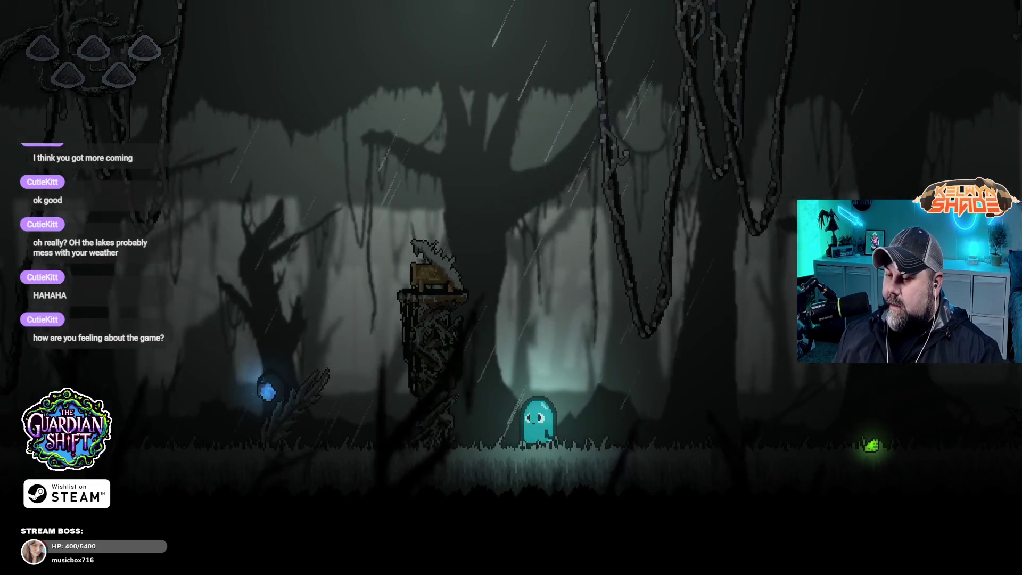
key("space")
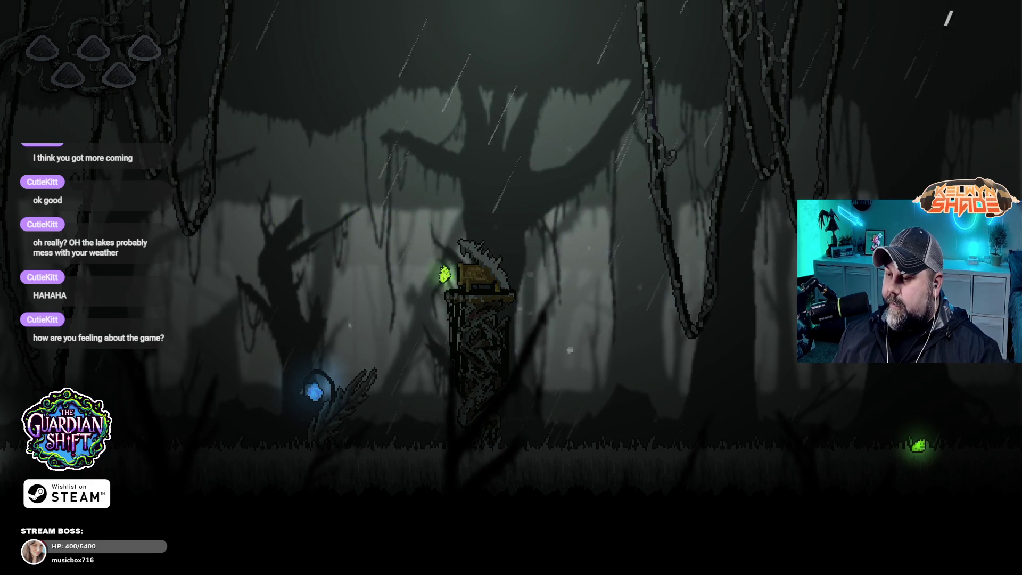
key("Right")
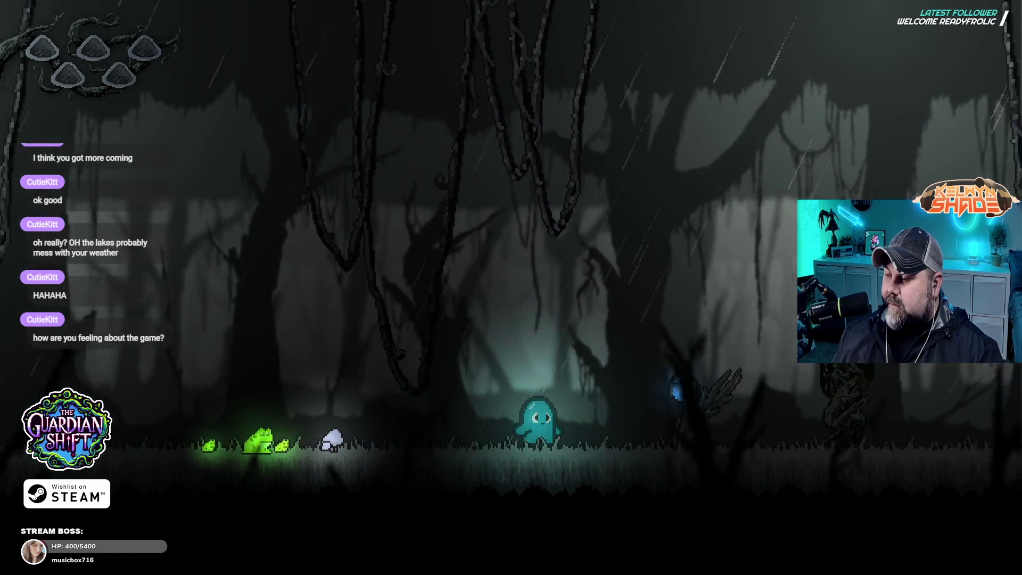
key("Left")
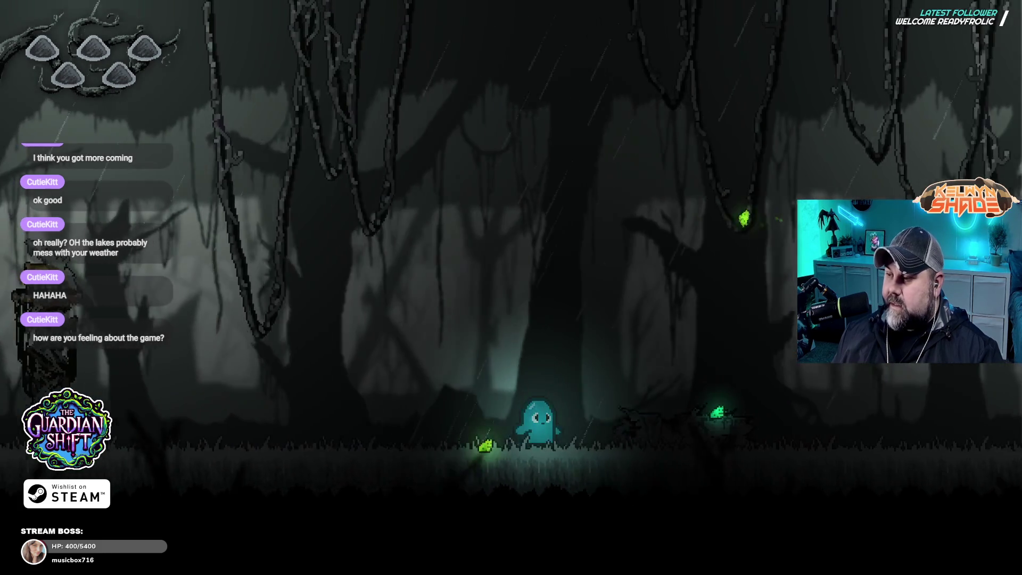
key("Right")
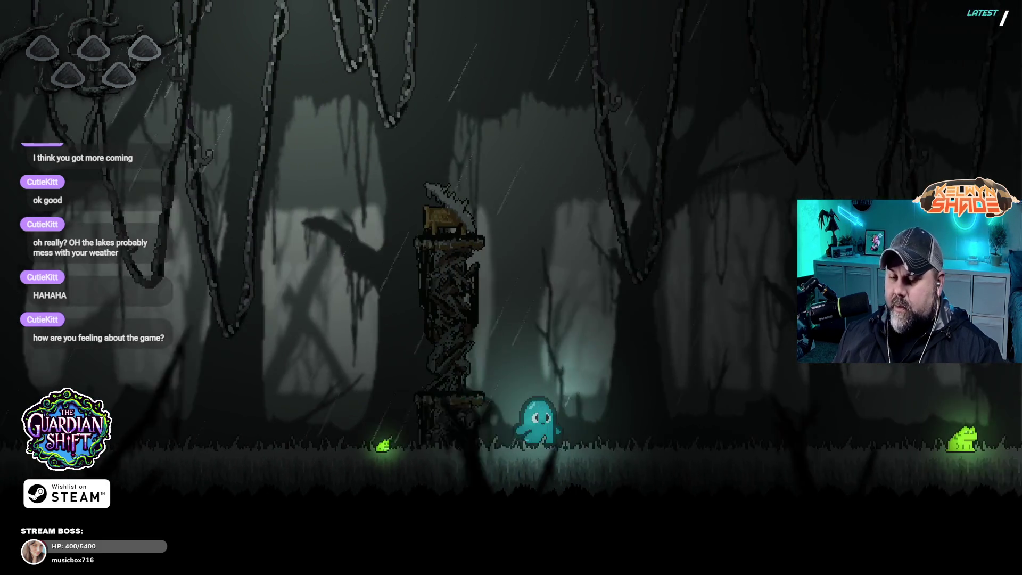
key("Right")
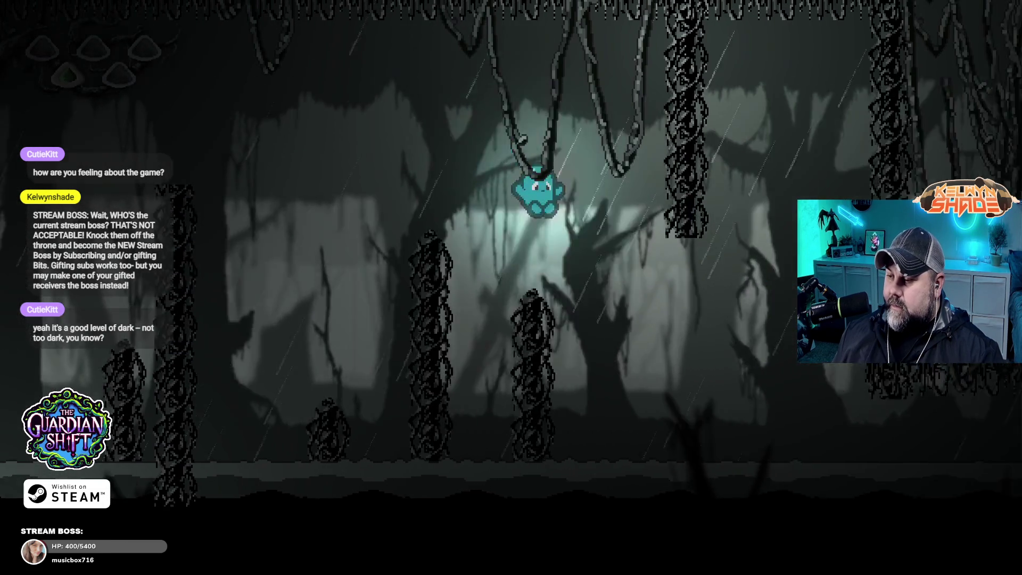
- Jump the ghost onto the ledge, through the dark forest, and onto the mossy shrine to exit
key("space")
key("Right")
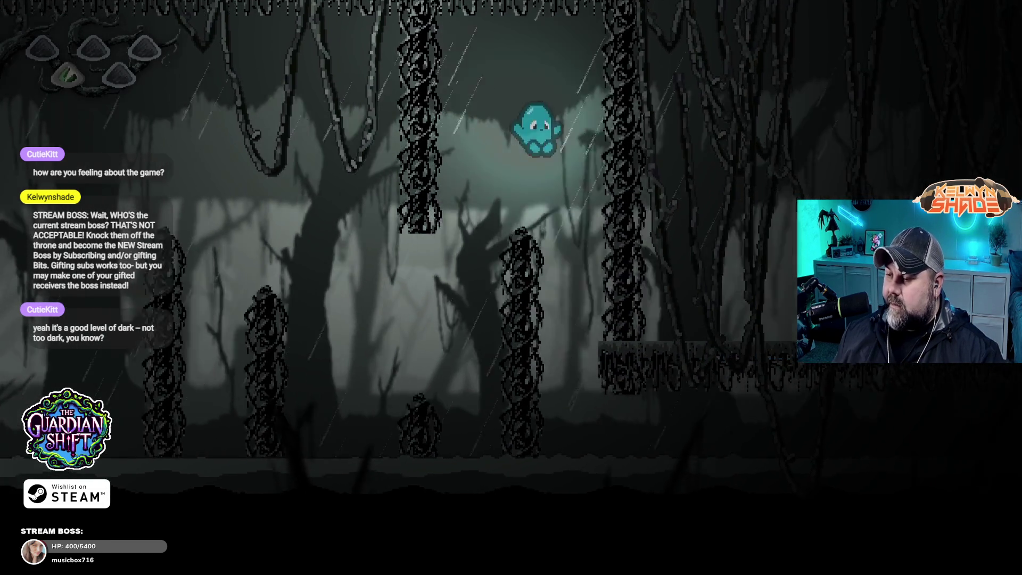
key("Right")
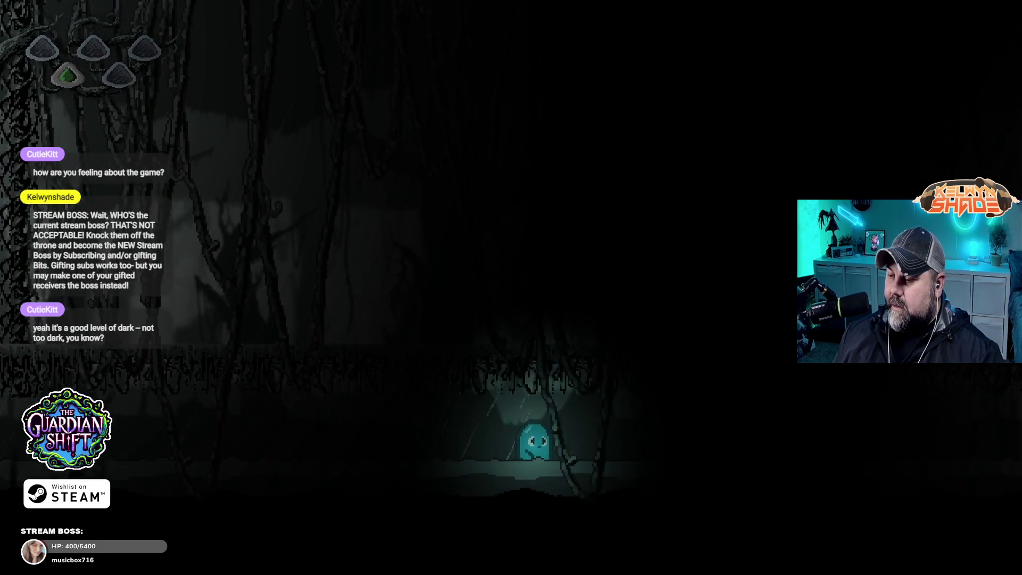
key("Right")
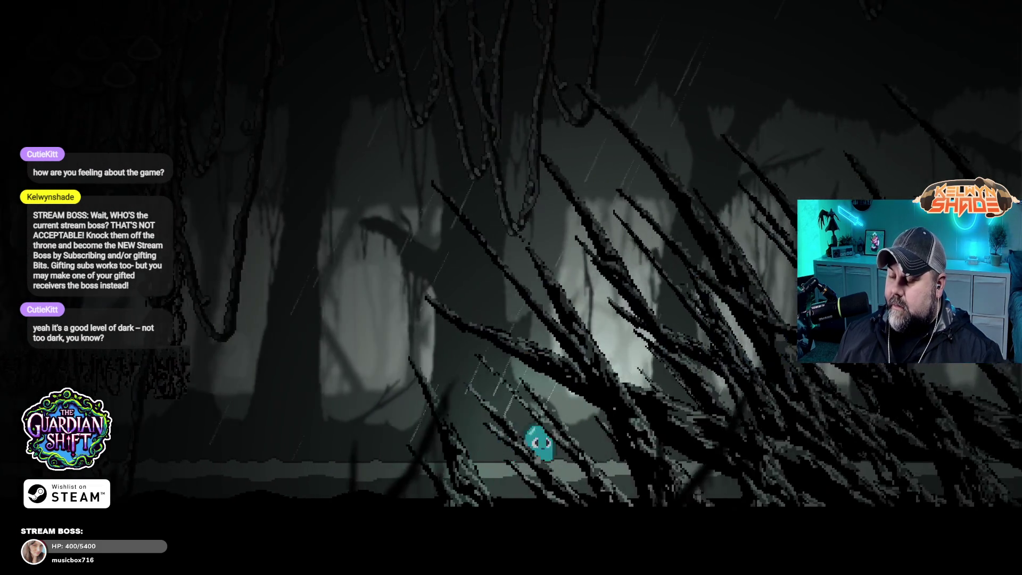
key("Right")
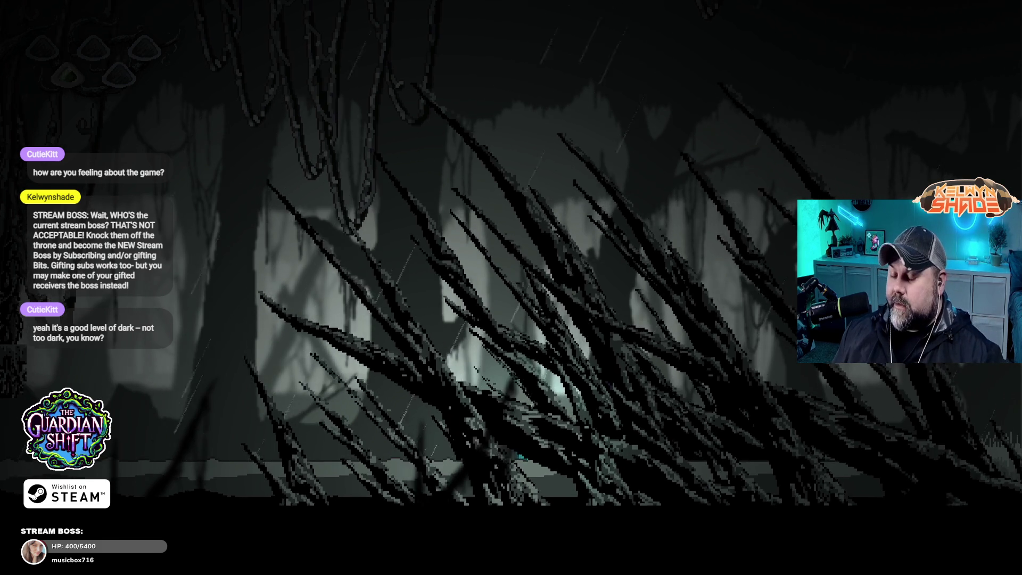
key("Left")
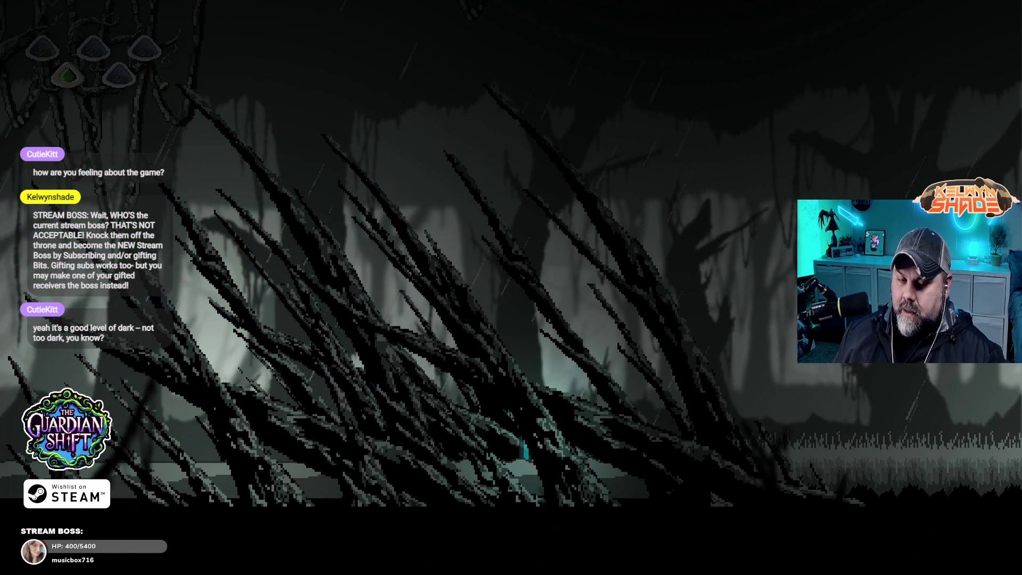
key("Right")
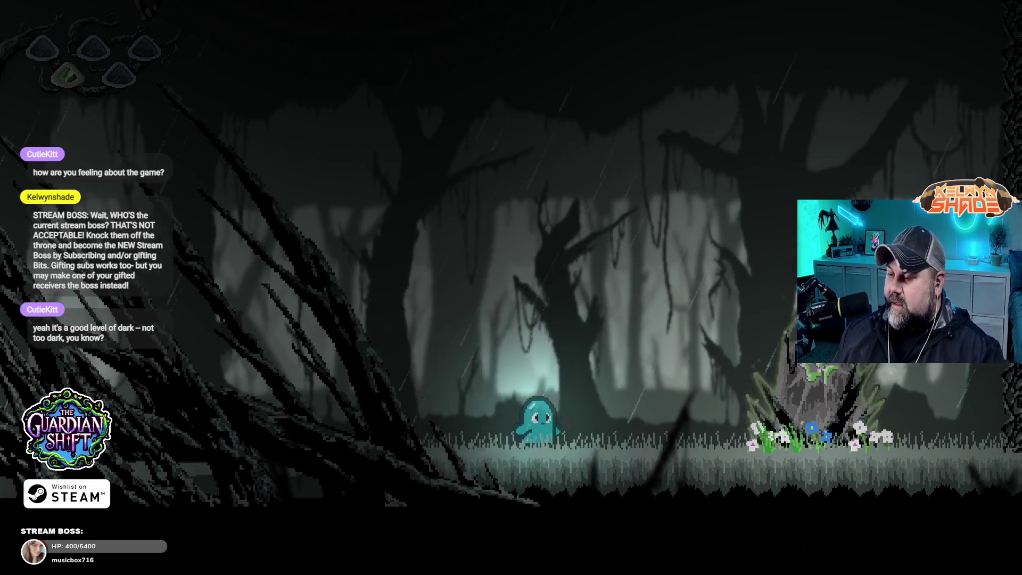
key("space")
key("space")
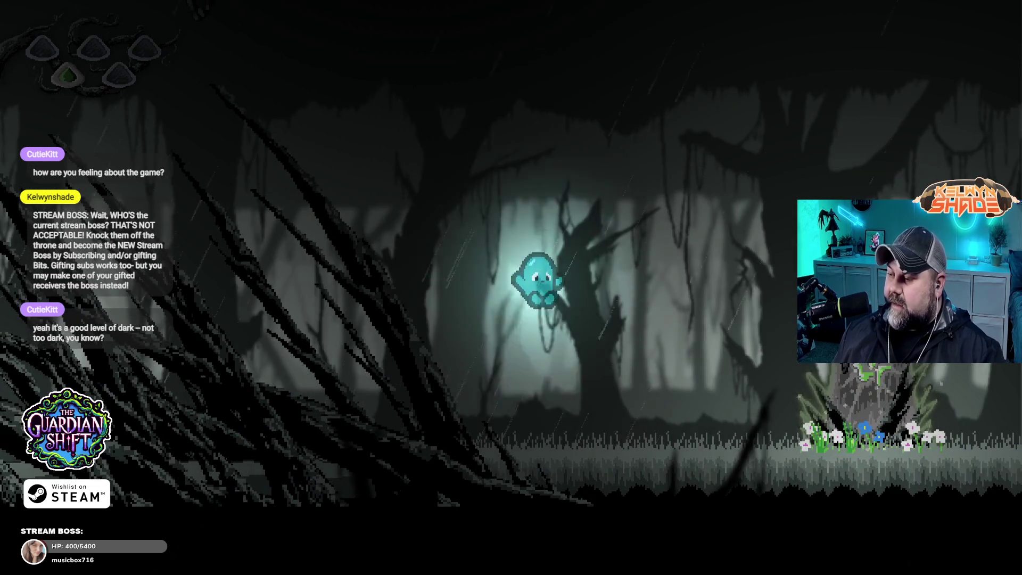
key("Right")
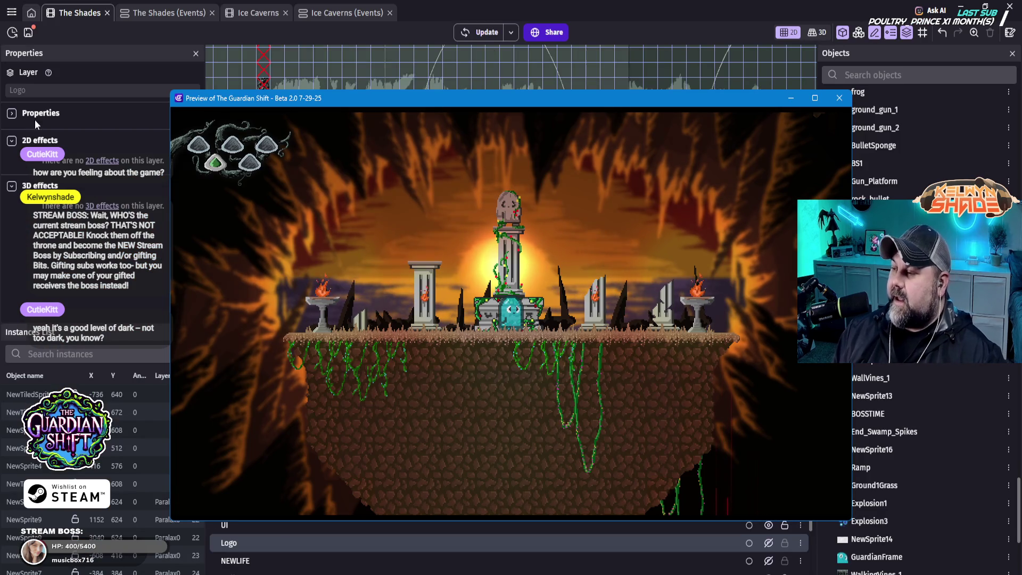
- Close the preview and scroll The Shades event sheet down to the PLAYER DEATH group
left_click(839, 98)
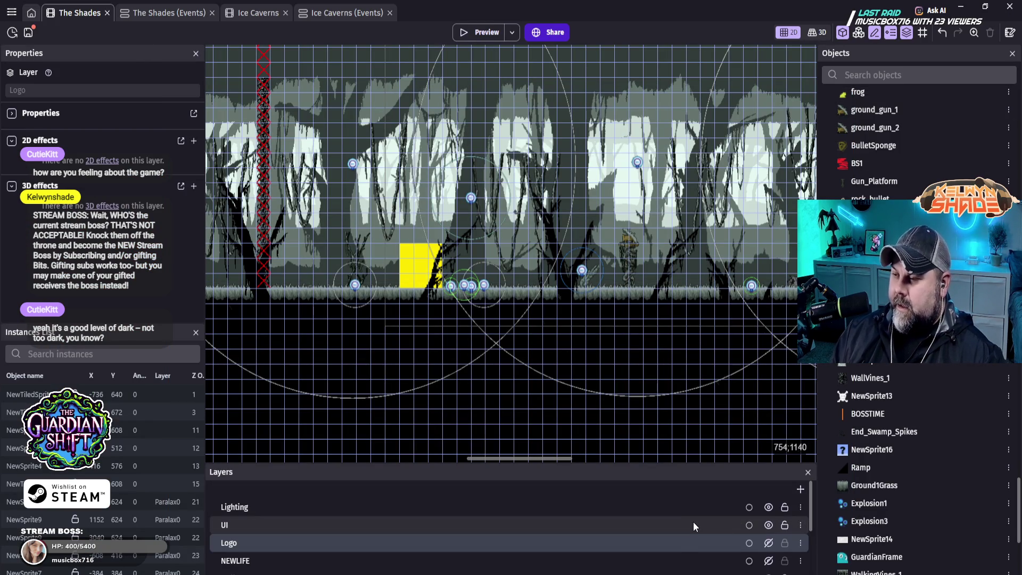
left_click(167, 12)
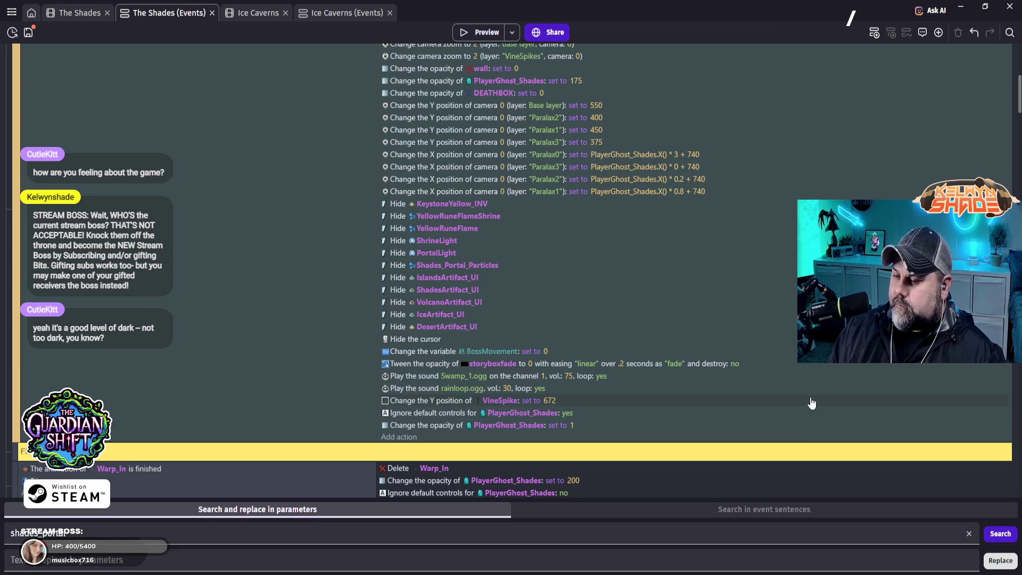
scroll(783, 373, "down", 2)
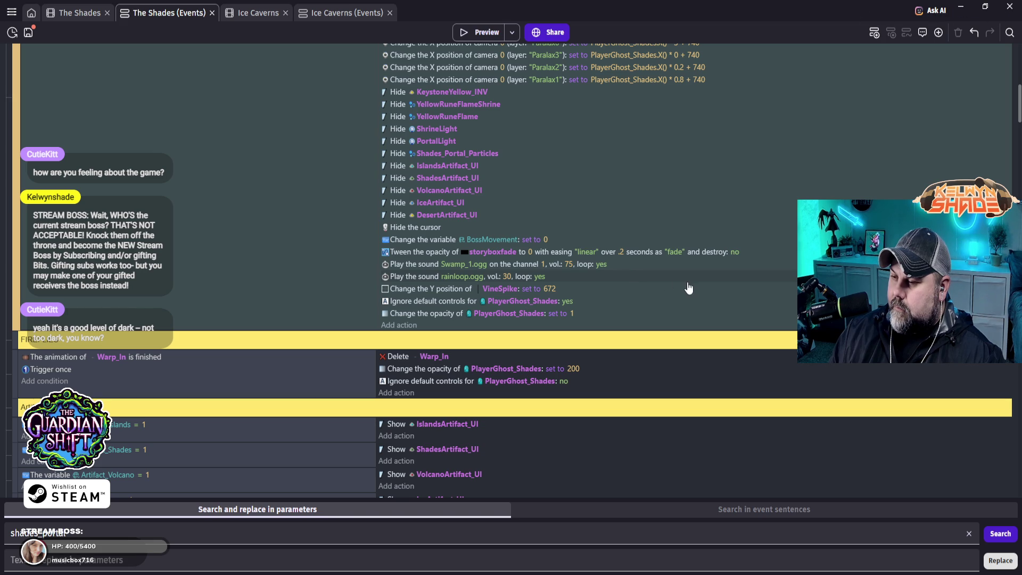
scroll(695, 289, "down", 3)
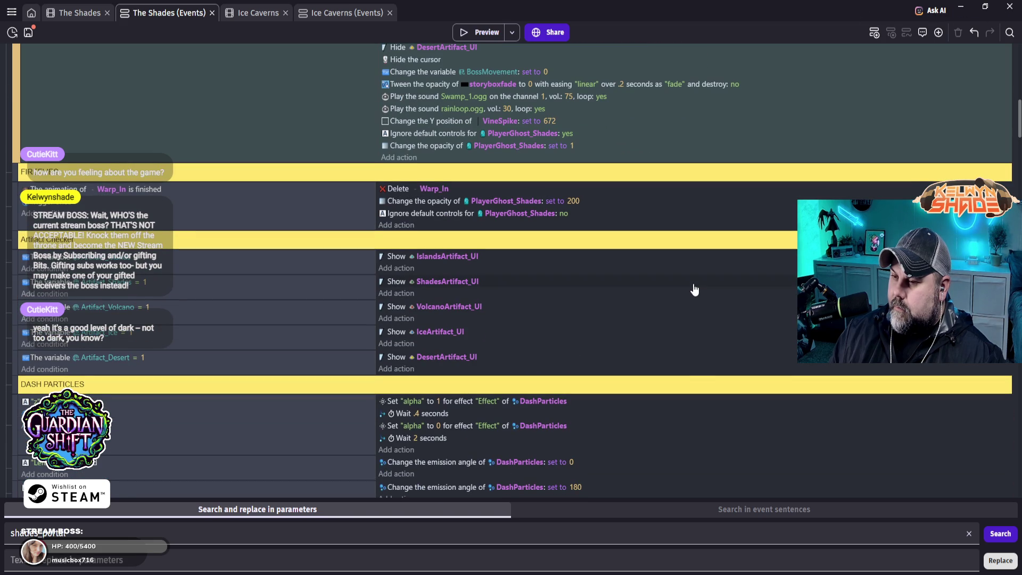
scroll(695, 289, "down", 4)
scroll(695, 289, "down", 2)
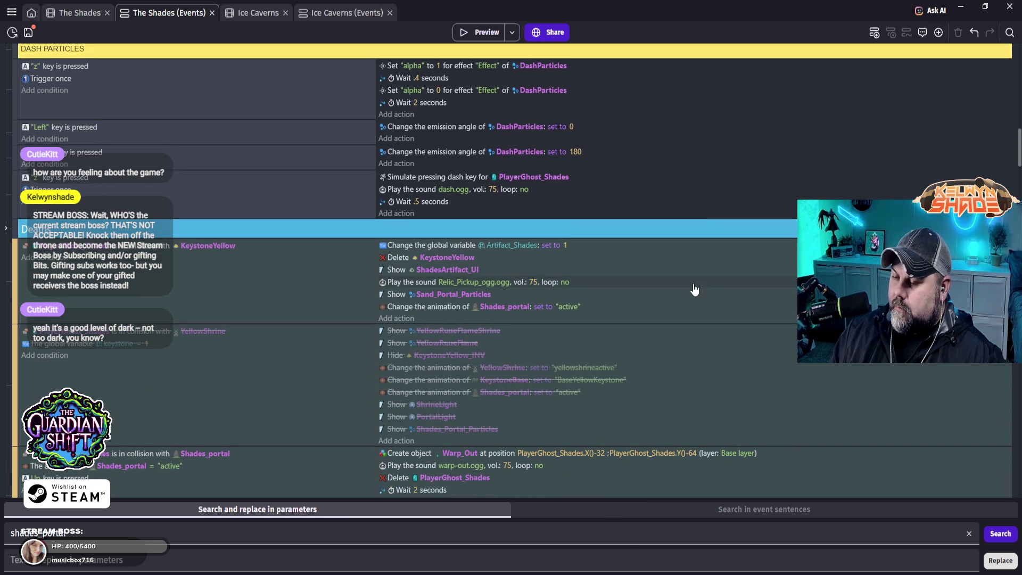
scroll(695, 289, "down", 6)
scroll(702, 304, "down", 3)
scroll(717, 319, "down", 2)
scroll(717, 322, "down", 4)
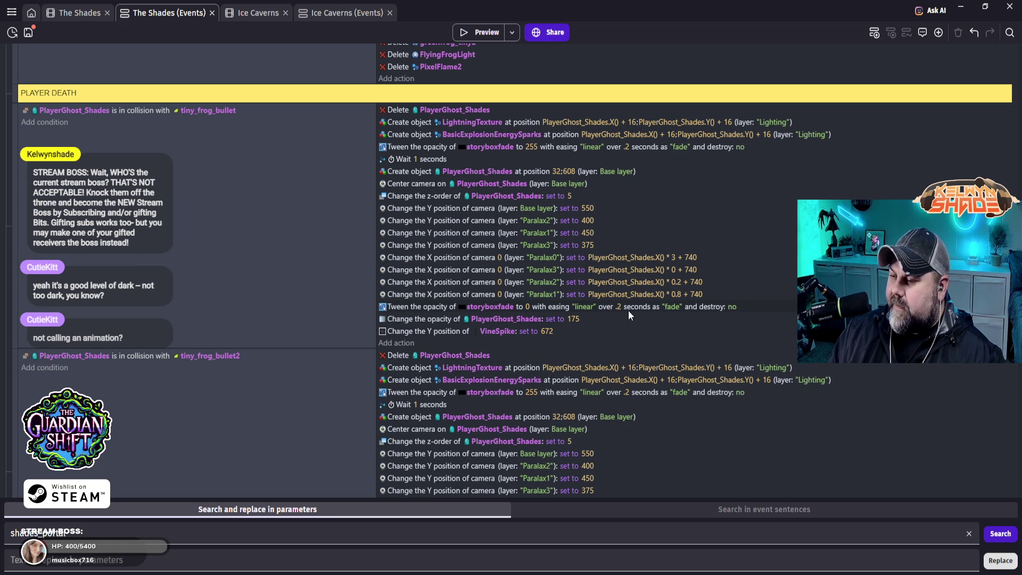
- Start an F5 preview and walk and jump the ghost toward the frogs
key("F5")
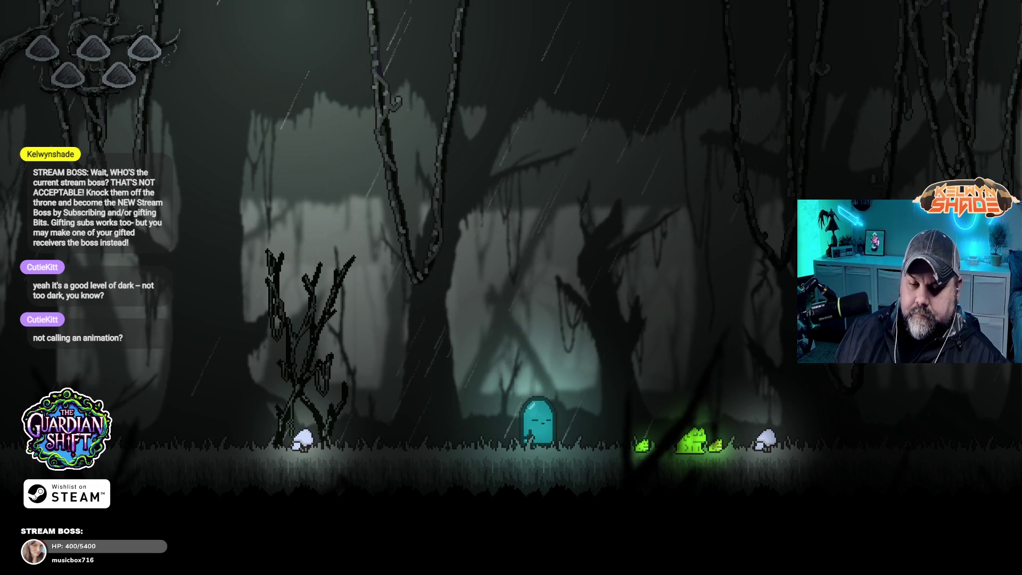
key("Right")
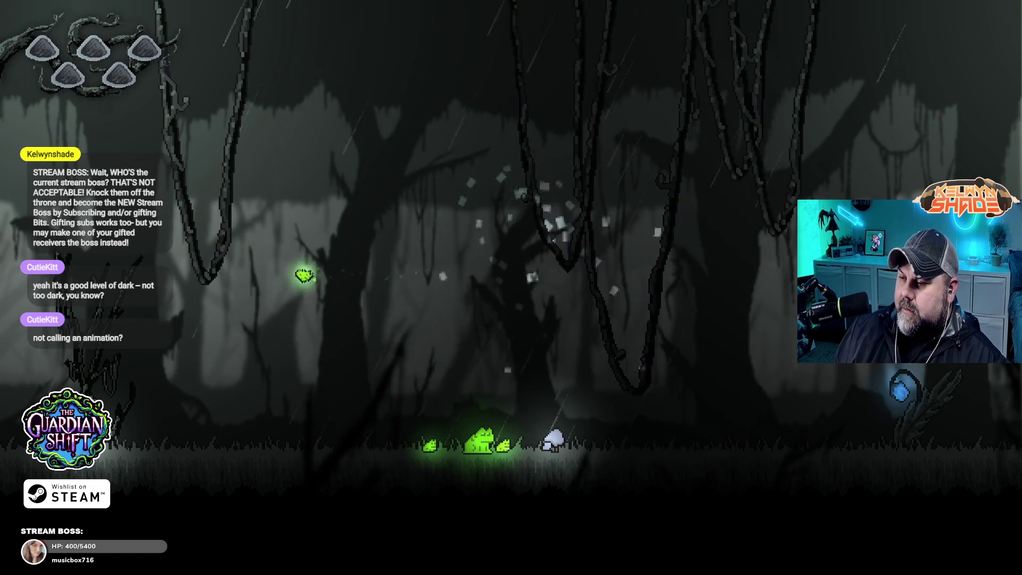
key("Left")
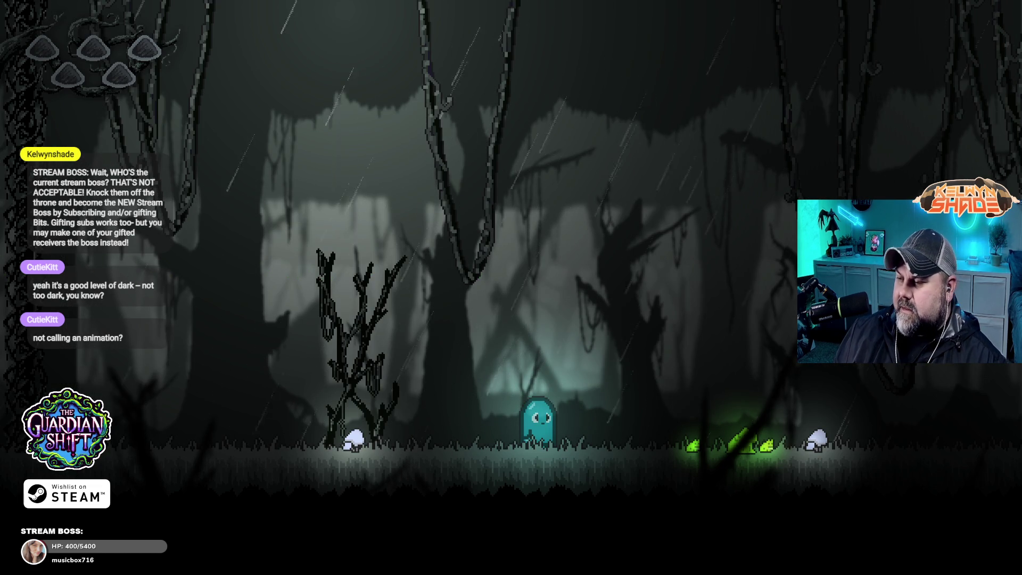
key("space")
key("Left")
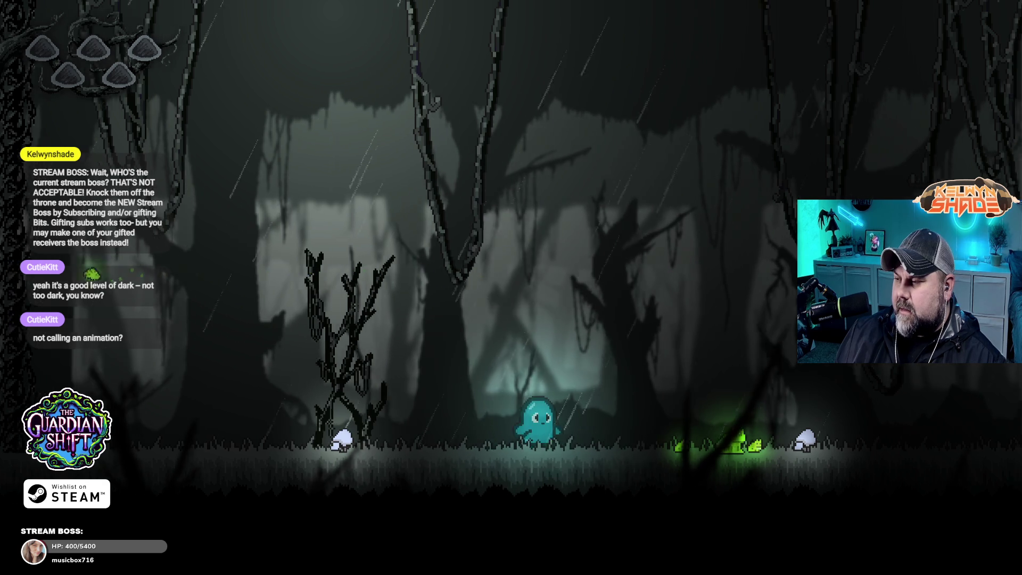
key("Right")
key("space")
key("Right")
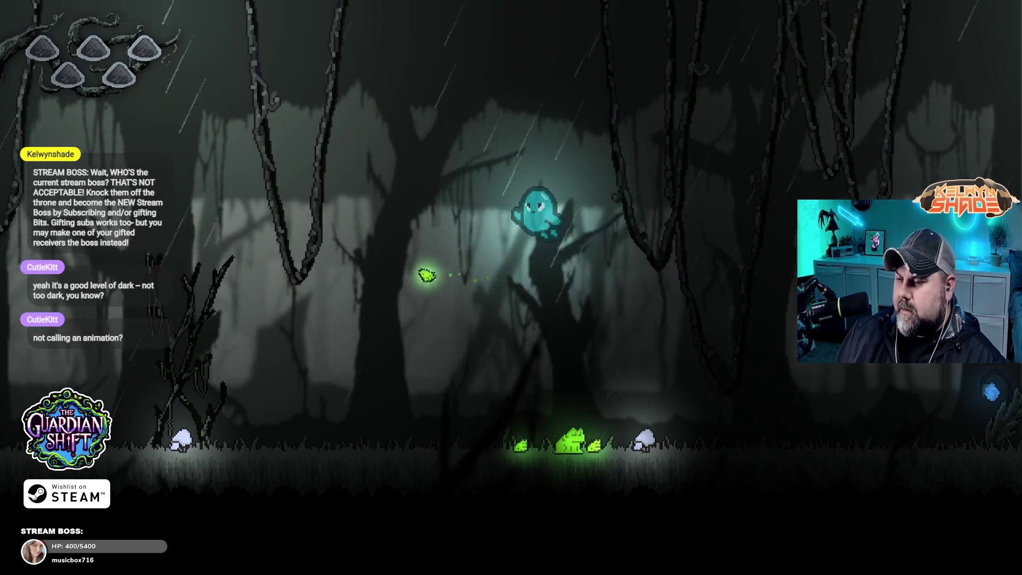
- Jump the ghost into tiny_frog_bullets twice to trigger death and respawn, then close the preview
key("space")
key("shift")
key("Left")
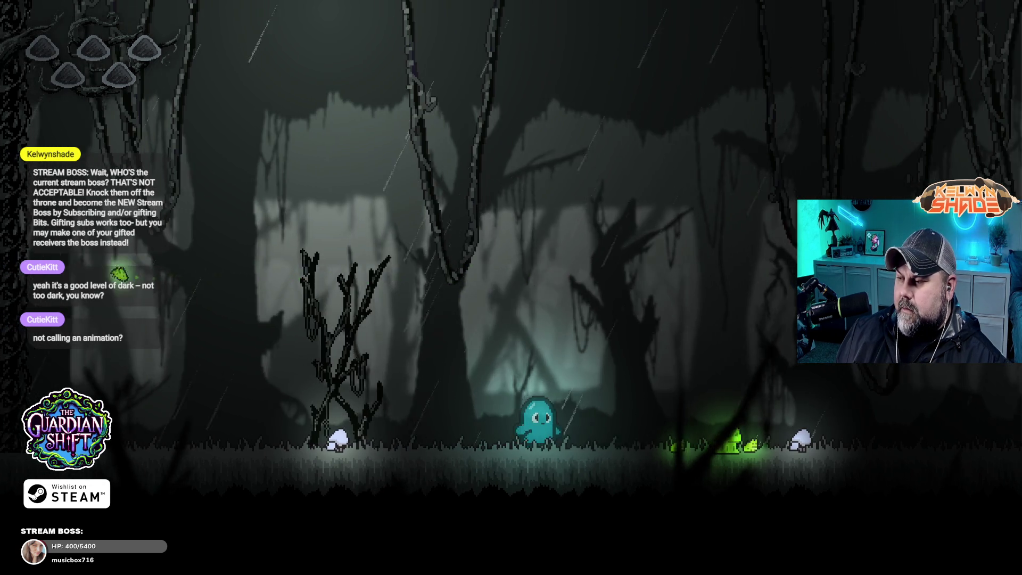
key("Right")
key("space")
key("Left")
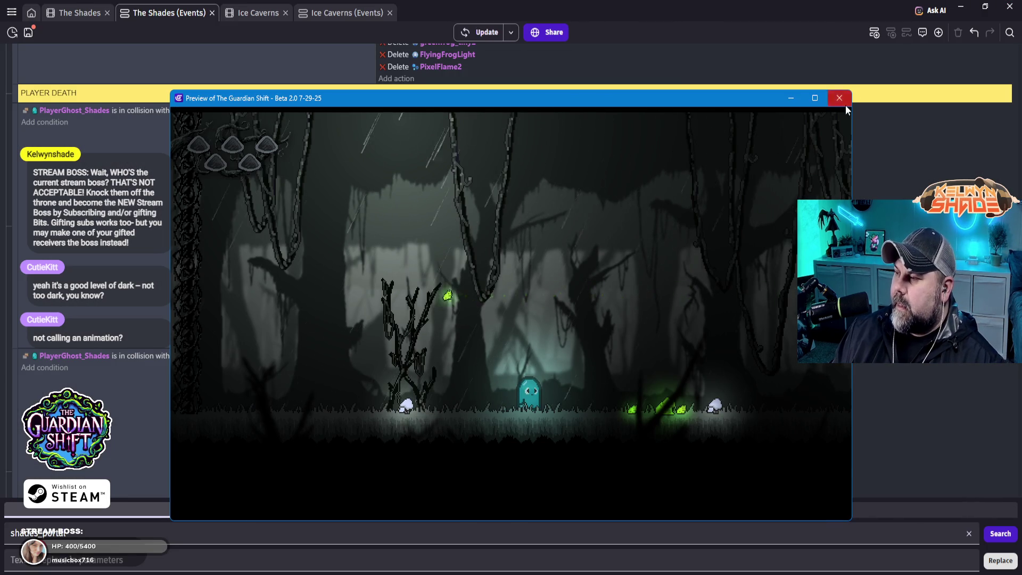
left_click(839, 98)
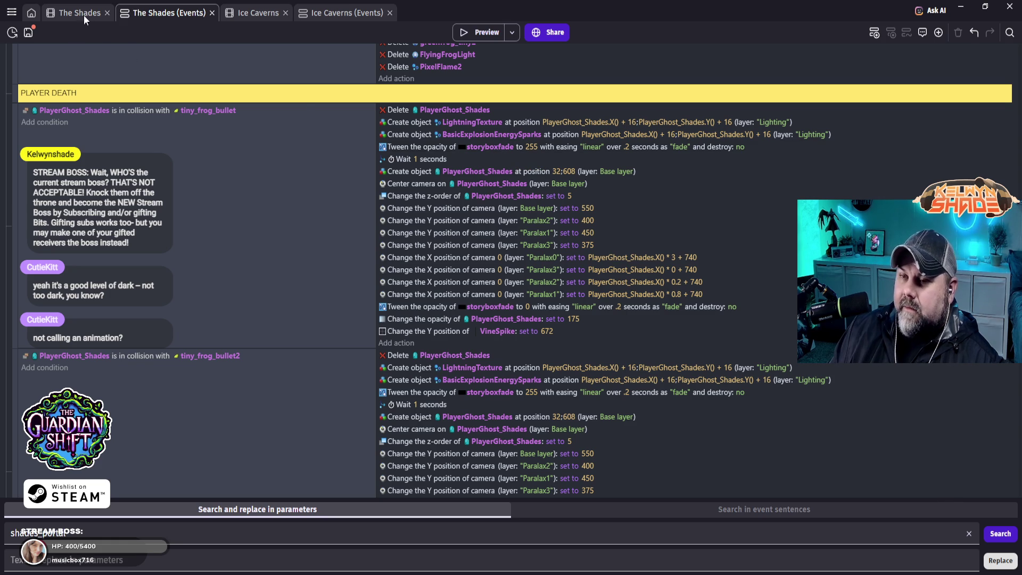
- In The Shades layout, toggle the NEWLIFE layer's visibility, select storyboxfade, and relaunch the preview
key("ctrl+shift+Tab")
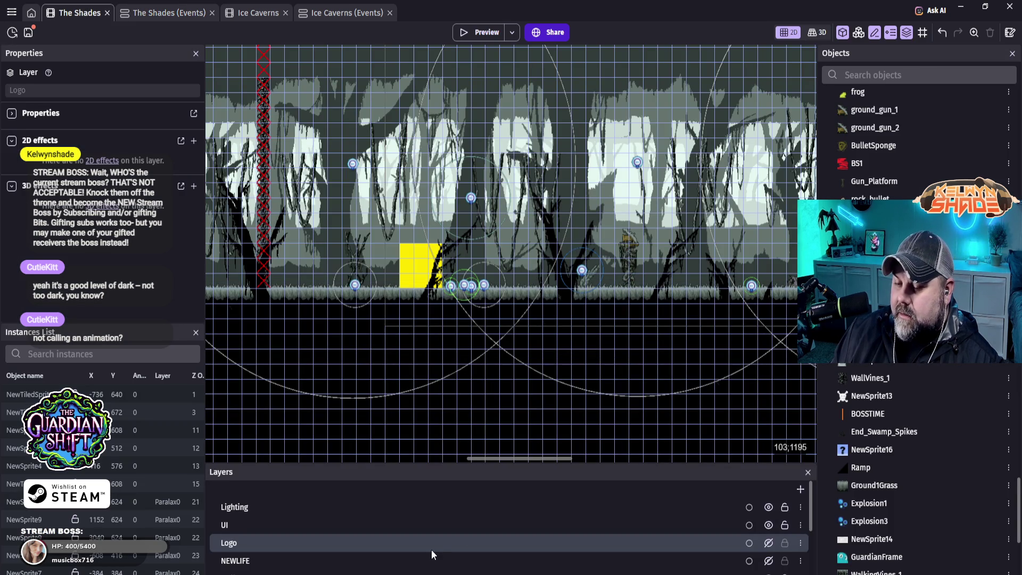
scroll(434, 548, "down", 3)
scroll(435, 548, "up", 3)
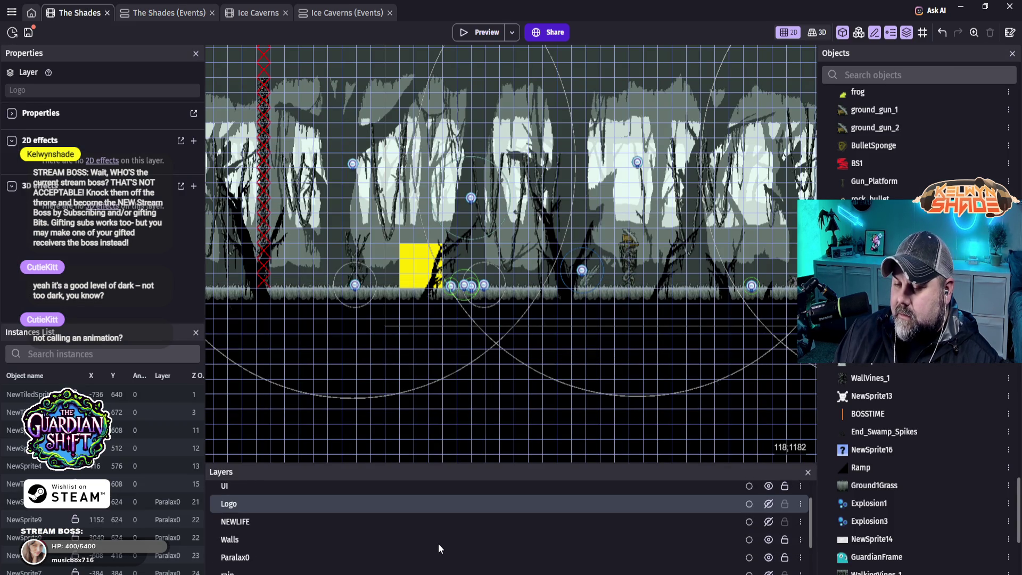
left_click(768, 522)
left_click(599, 122)
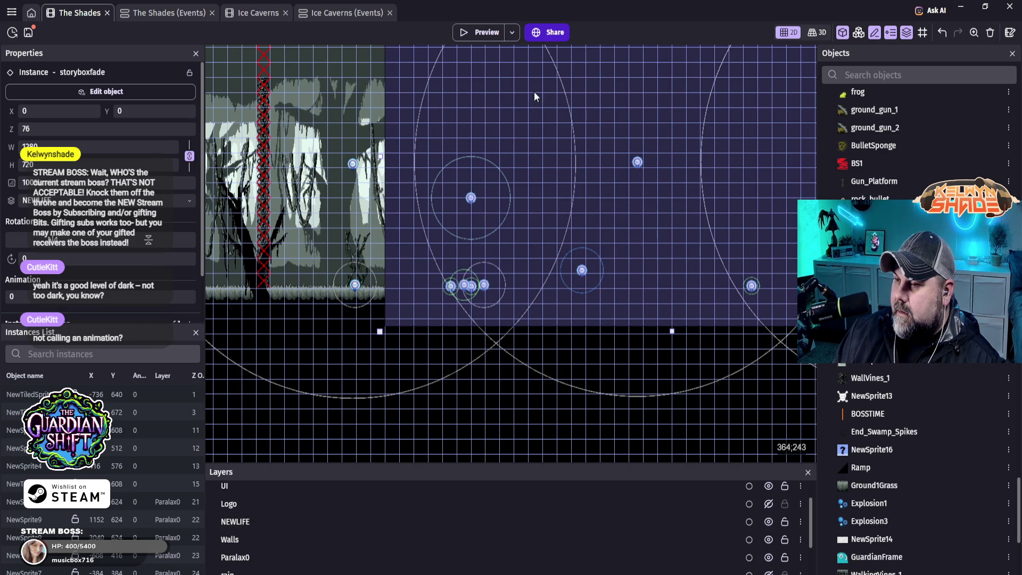
left_click(495, 33)
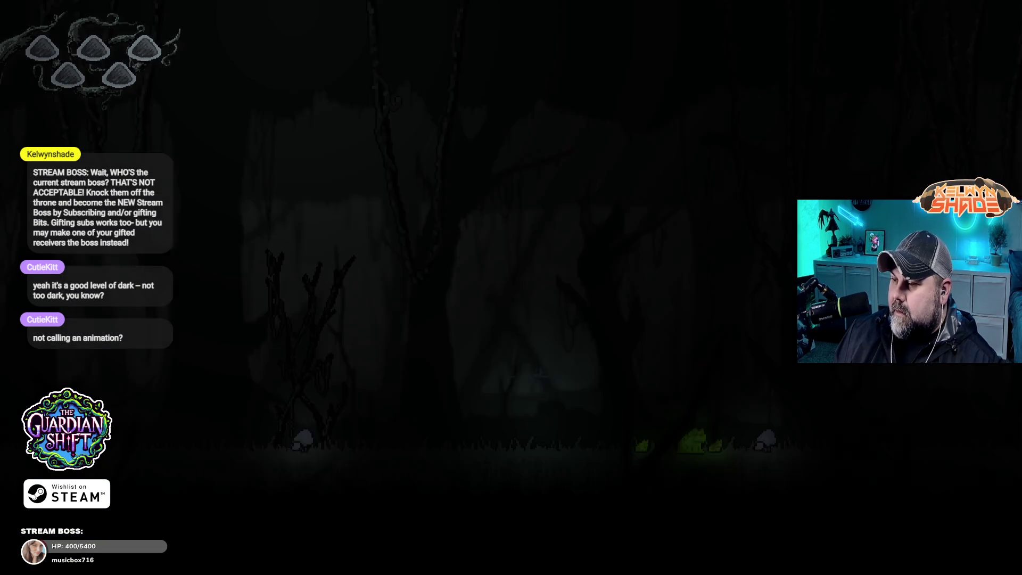
- Move and jump the ghost left among the frogs until it is hit and the screen fades black
key("Right")
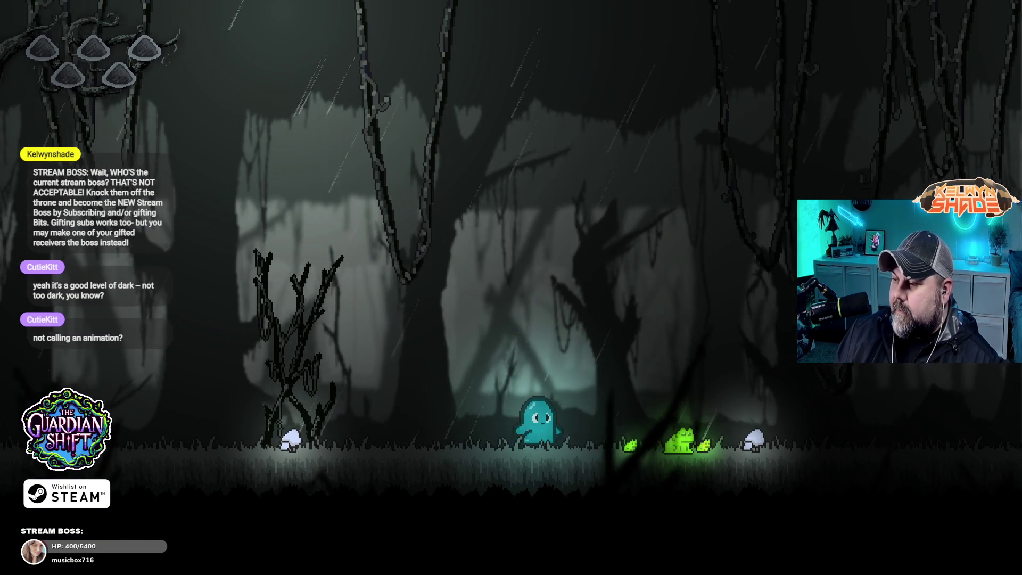
key("space")
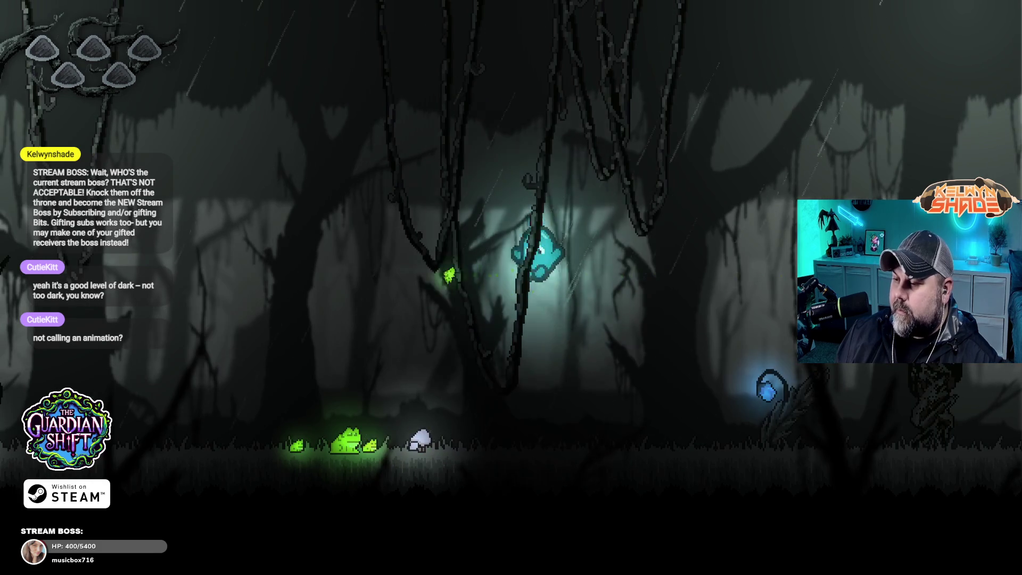
key("Left")
key("space")
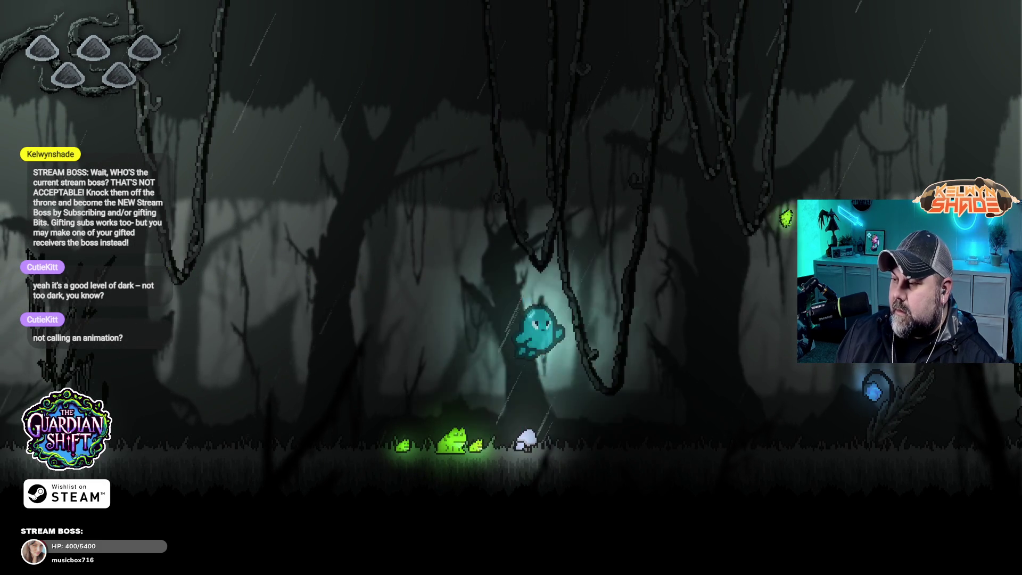
key("Left")
key("space")
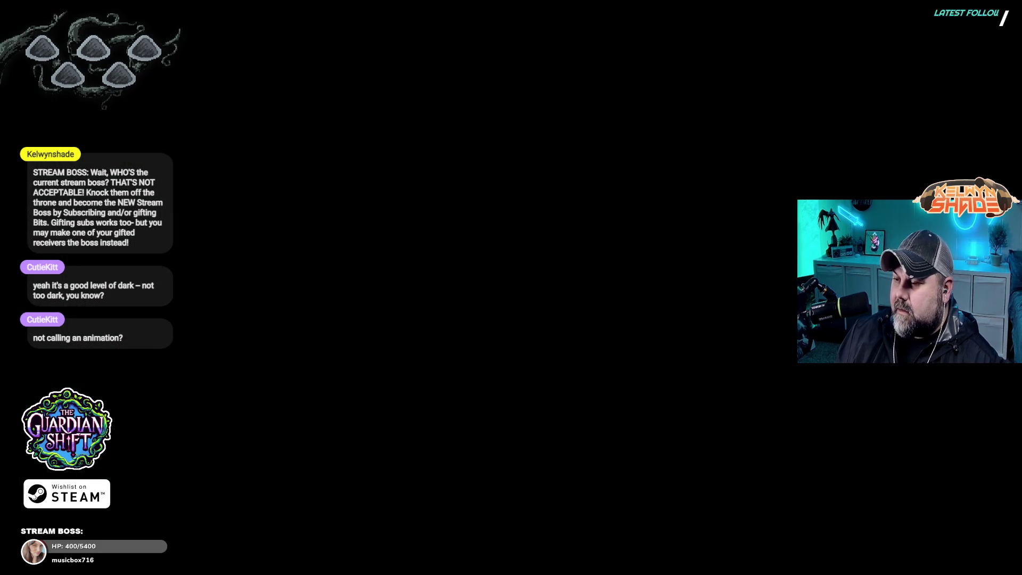
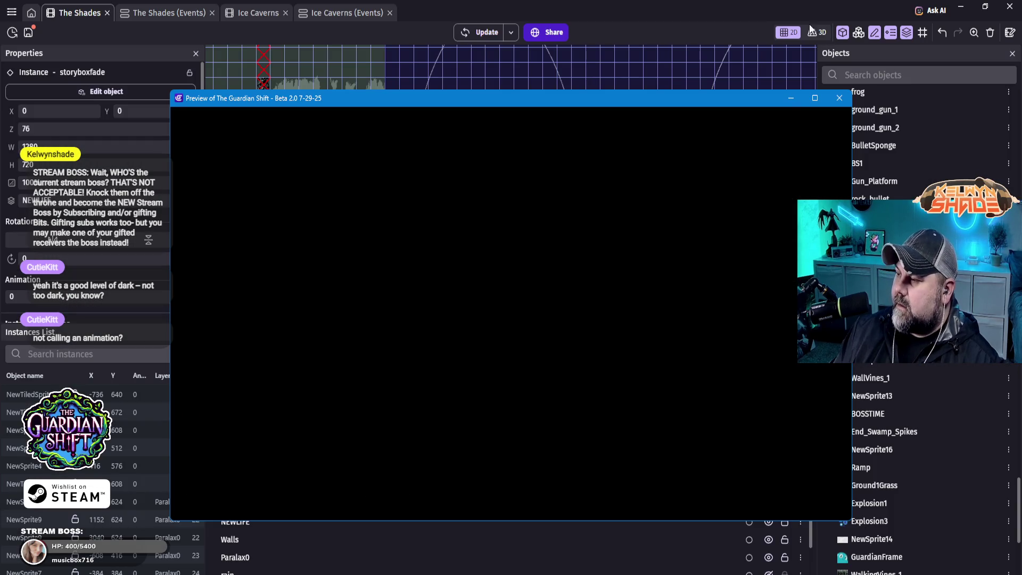
- Close the old preview, hide the NEWLIFE layer to show the forest, and relaunch the preview
left_click(840, 98)
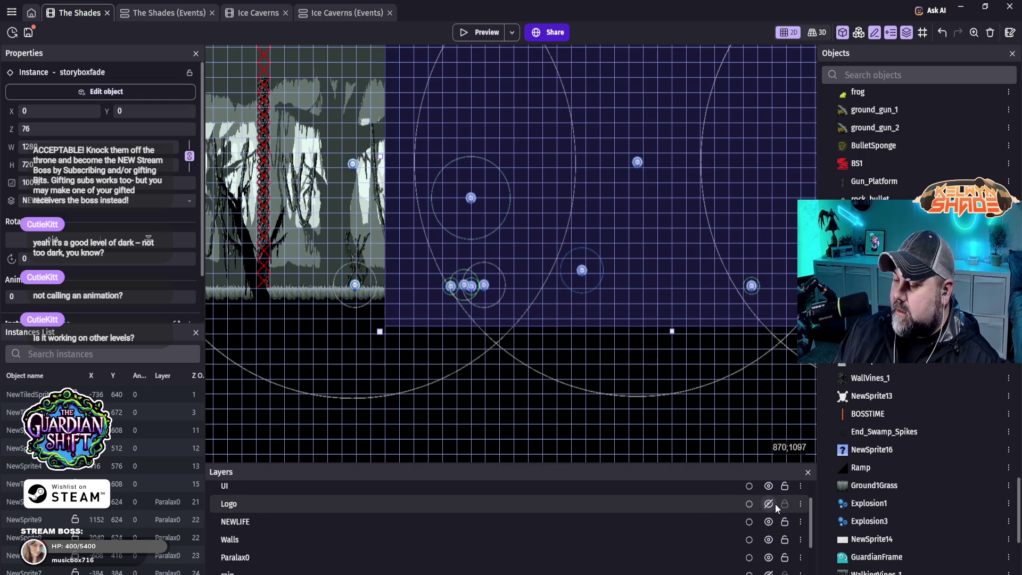
left_click(770, 522)
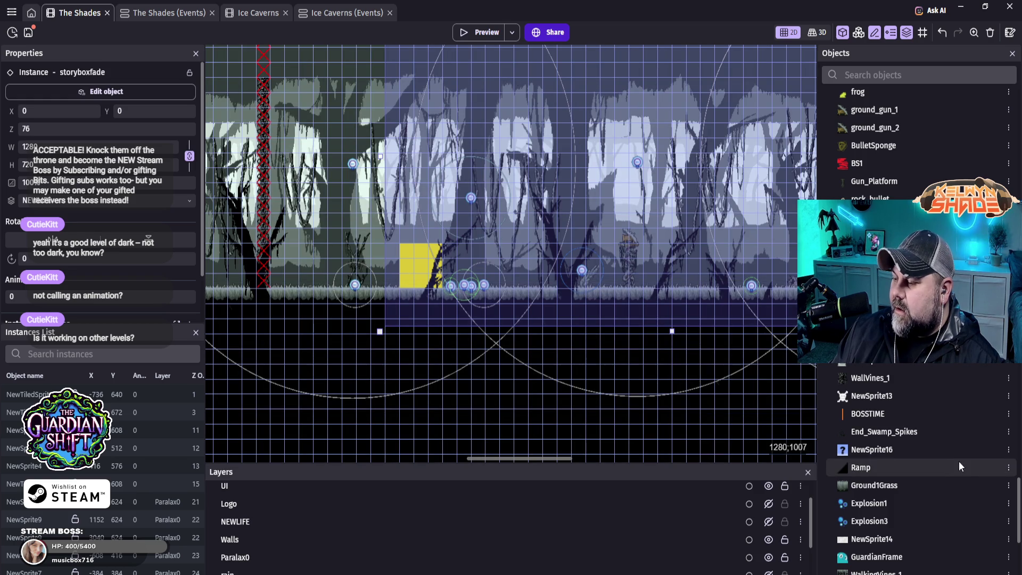
scroll(380, 236, "right", 10)
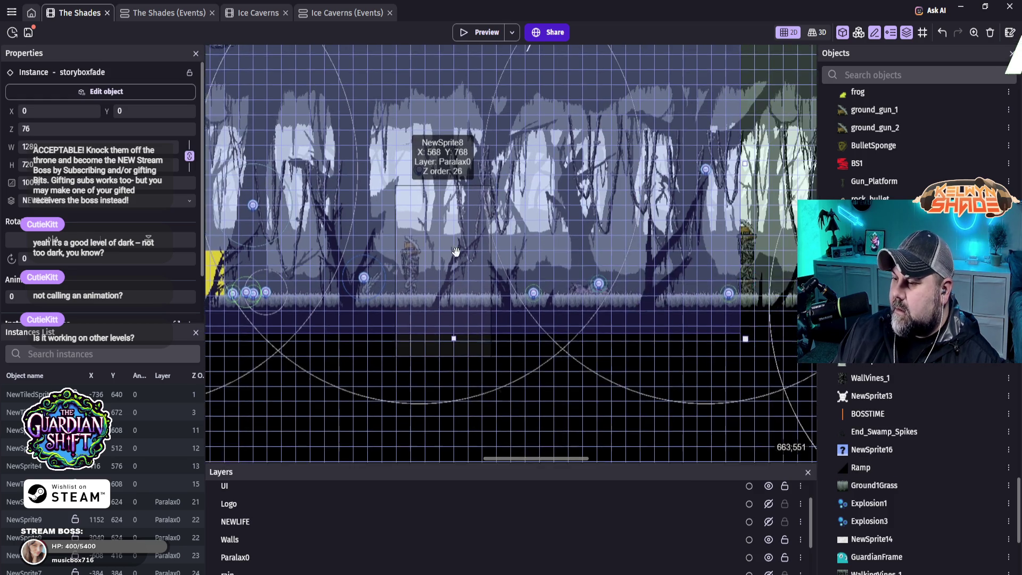
scroll(380, 236, "right", 20)
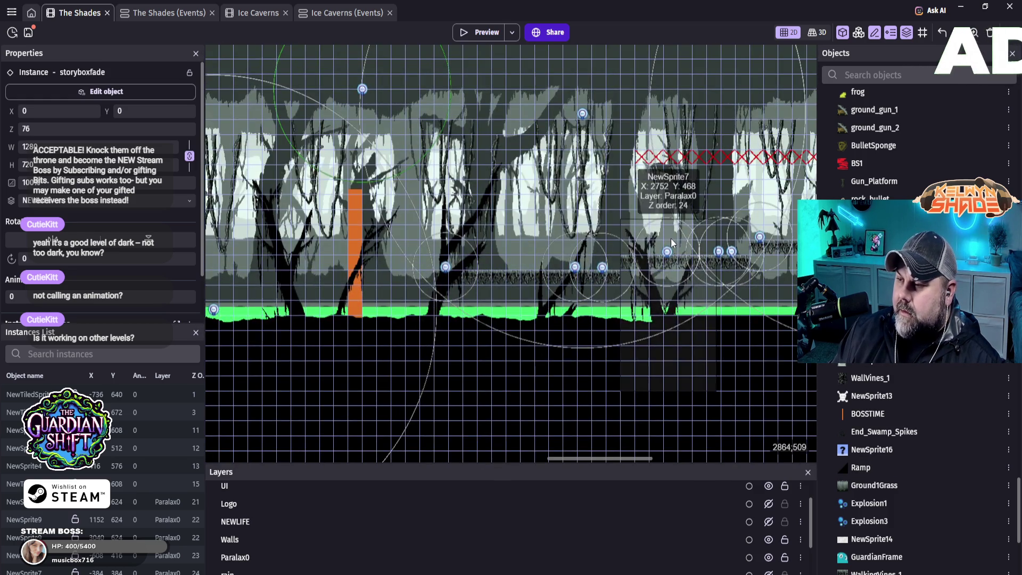
scroll(288, 208, "right", 20)
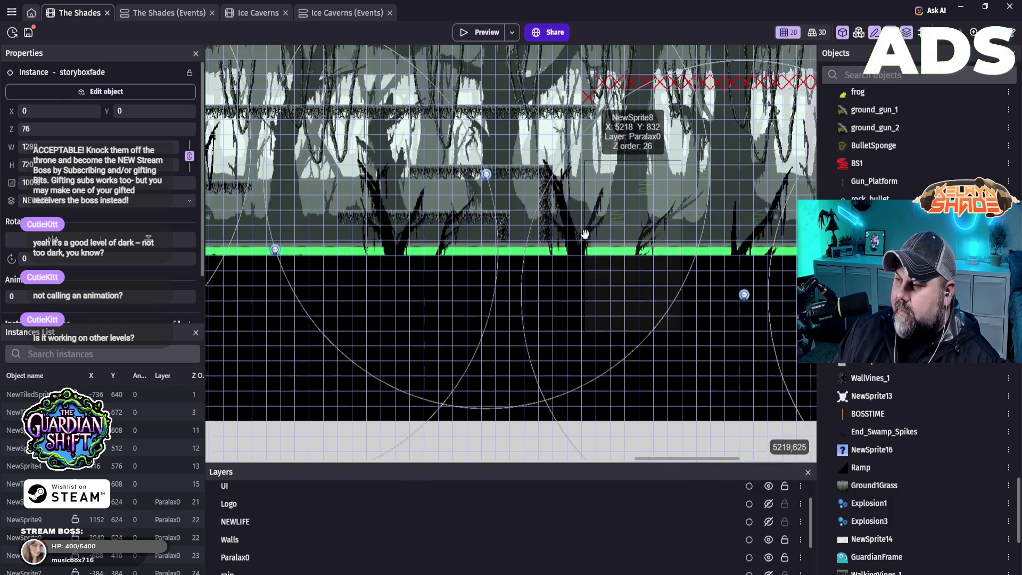
scroll(465, 238, "right", 15)
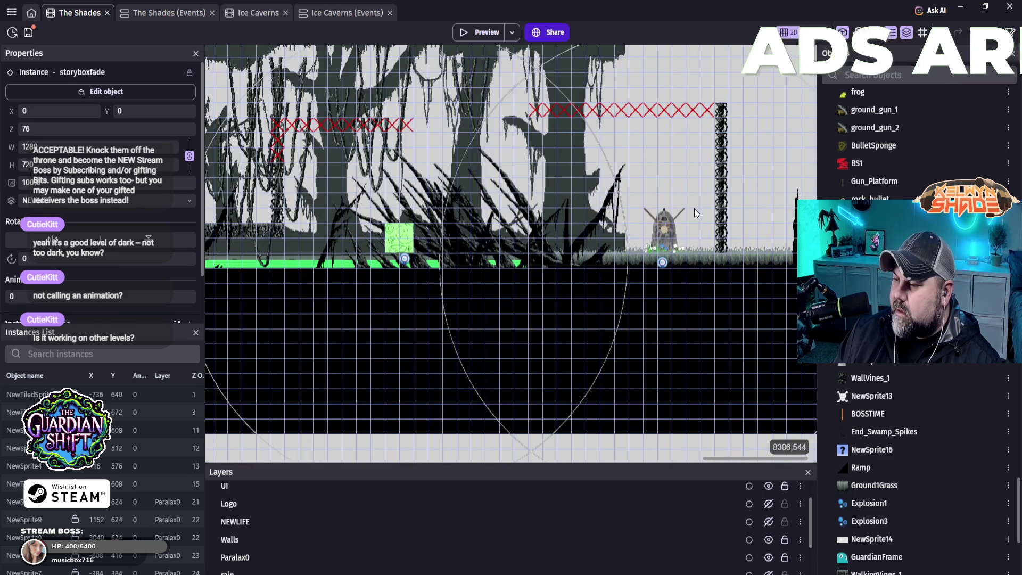
left_click(476, 31)
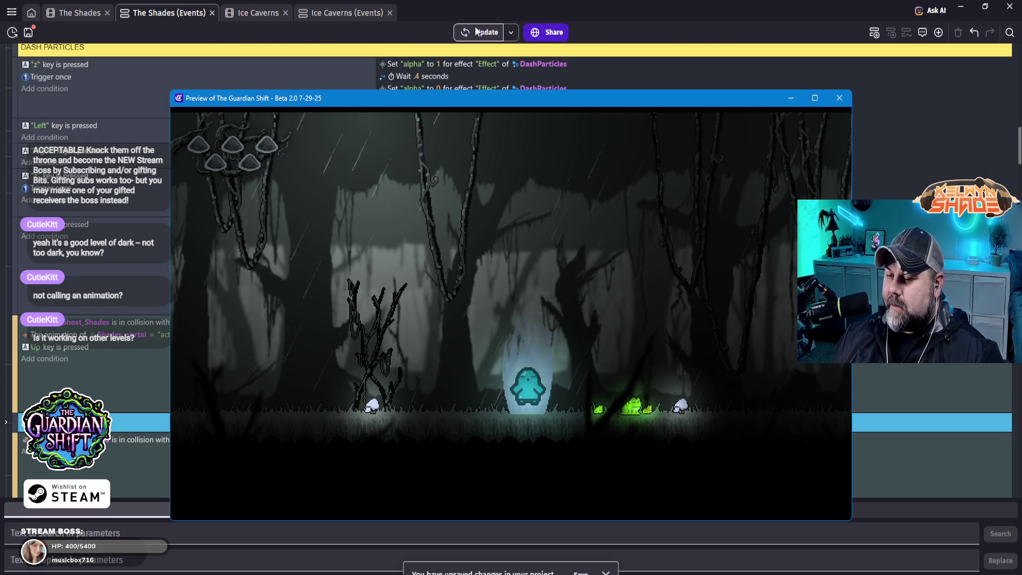
- Close the stalled preview and bring up the Windows per-app volume mixer
key("alt+F4")
mouse_move(524, 573)
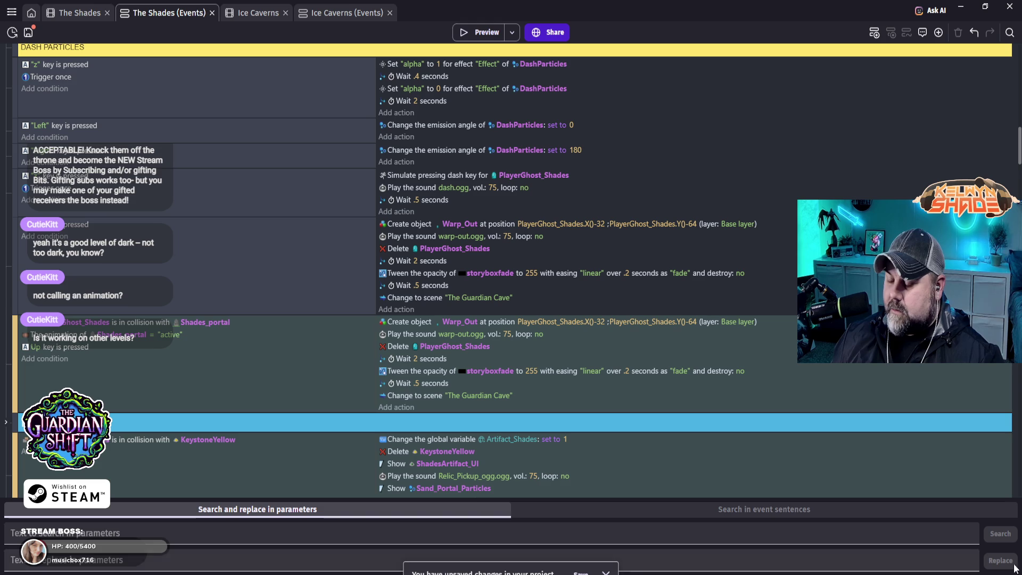
left_click(906, 574)
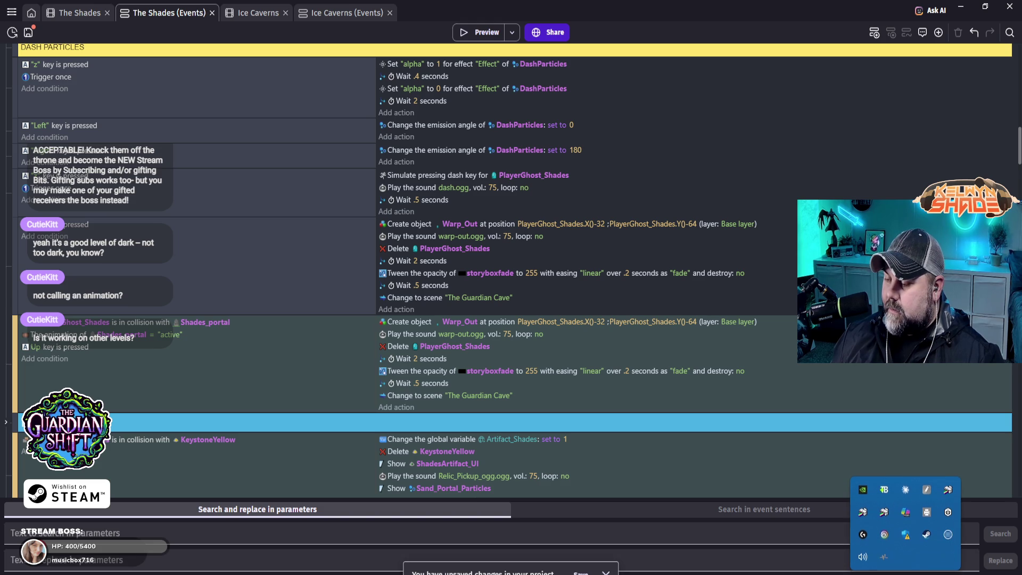
left_click(866, 561)
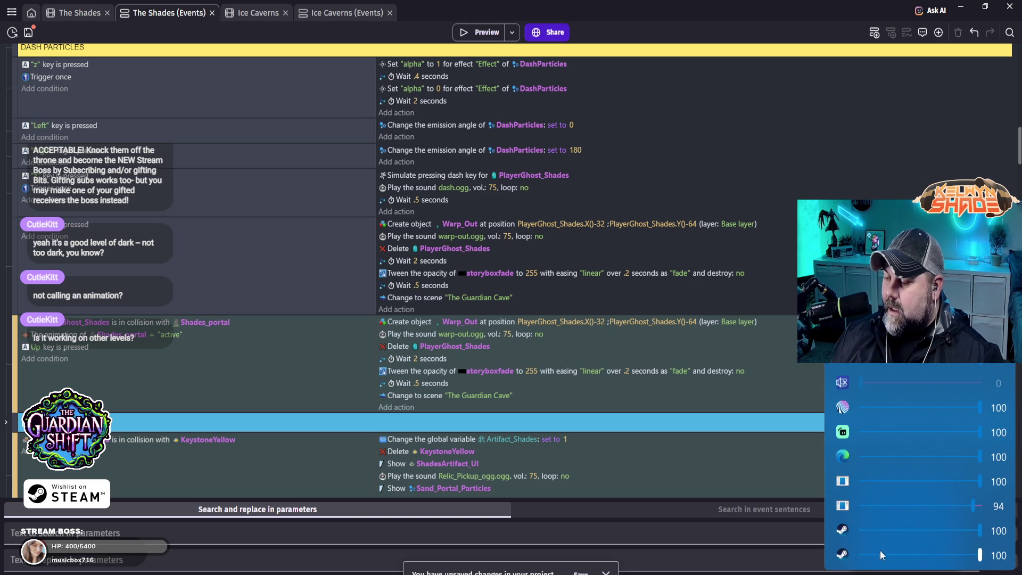
- Lower the Edge browser's volume, raise the top app to 40, and relaunch the preview
left_click(919, 459)
mouse_move(919, 461)
left_mouse_down()
mouse_move(959, 468)
mouse_move(904, 475)
left_mouse_up()
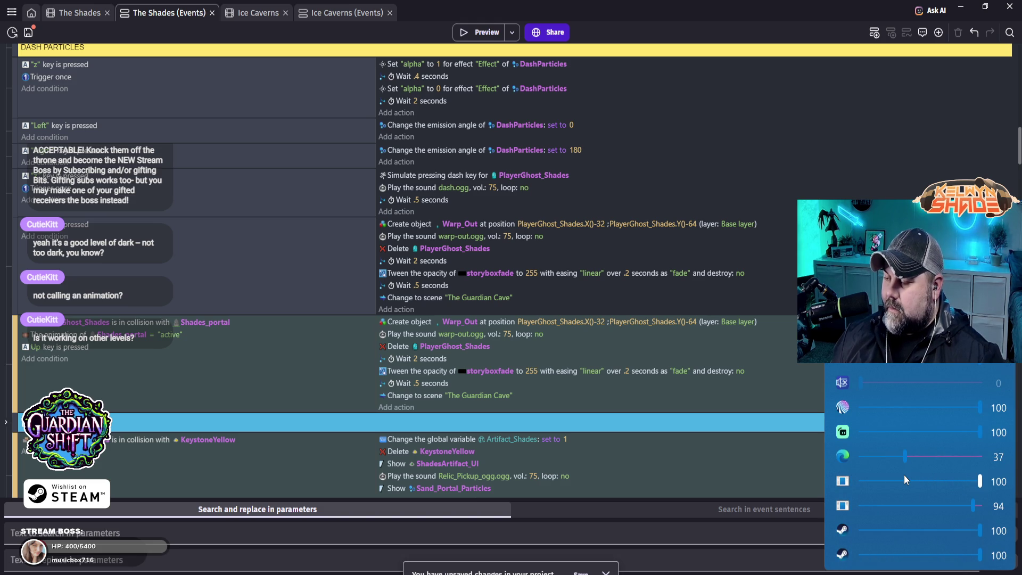
mouse_move(880, 382)
left_mouse_down()
mouse_move(928, 392)
mouse_move(908, 388)
left_mouse_up()
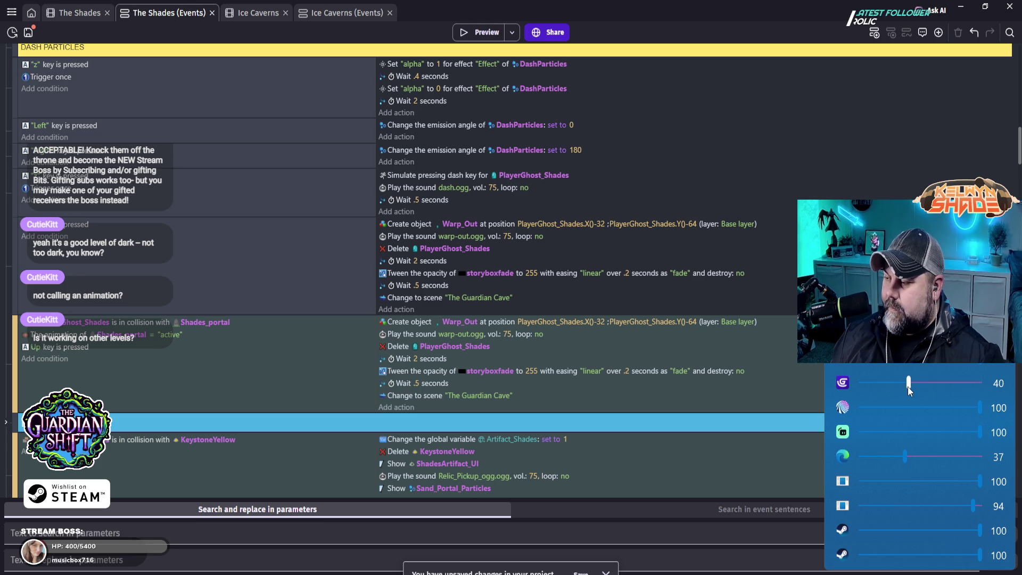
left_click(481, 33)
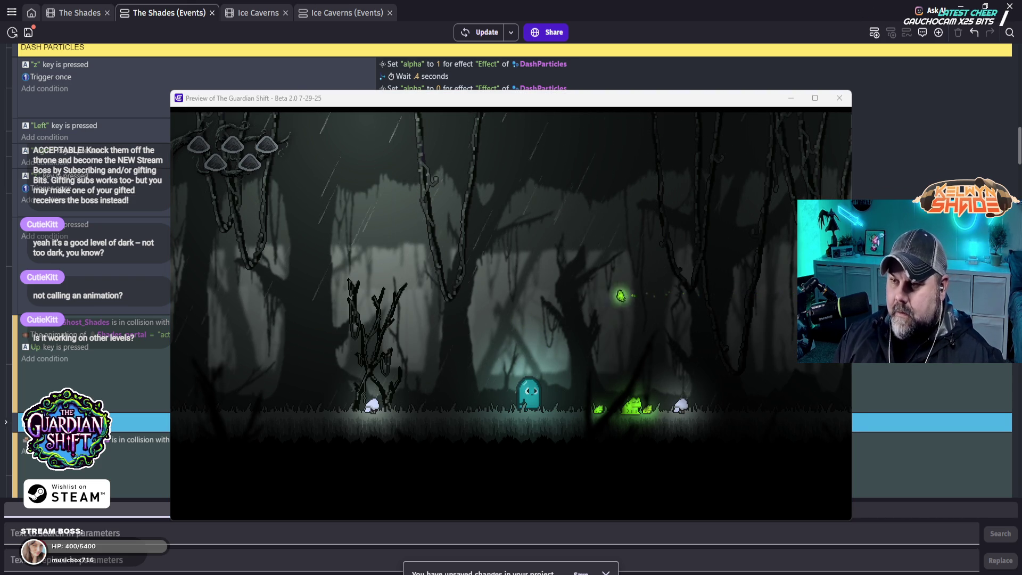
- Walk the ghost left and up into the shrine portal to reach The Guardian Cave, then close the preview
left_click(536, 98)
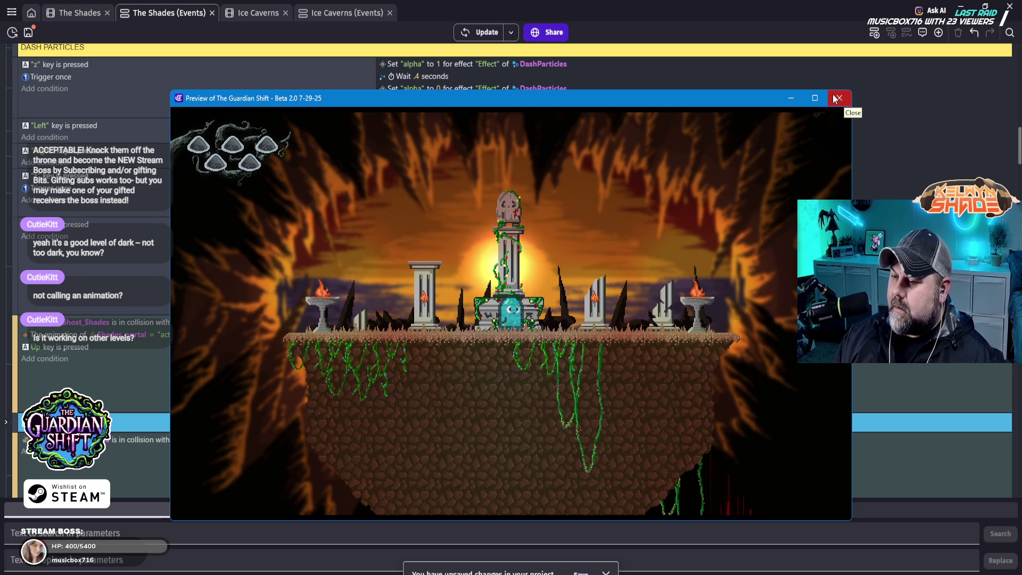
key("Left")
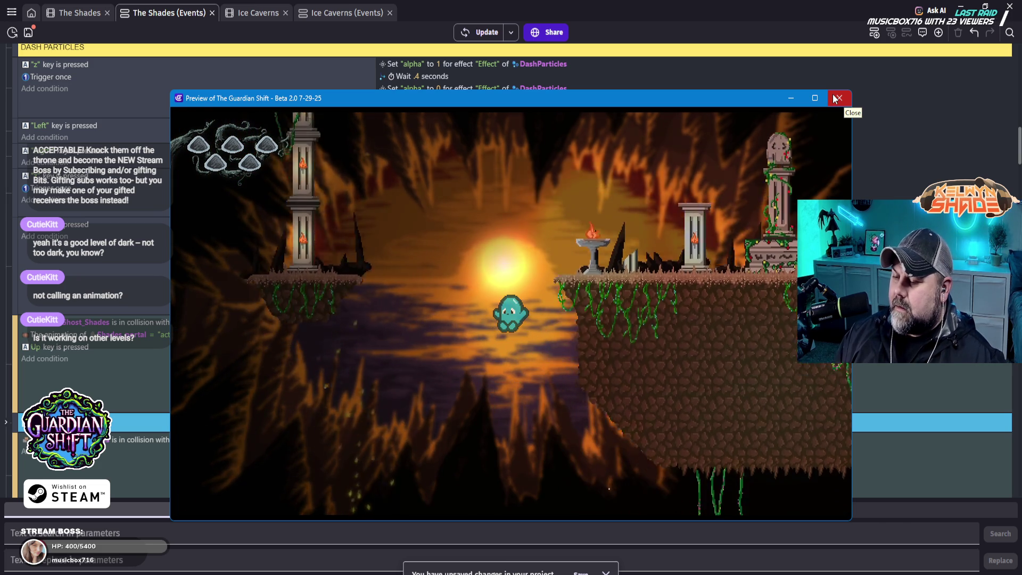
key("Up")
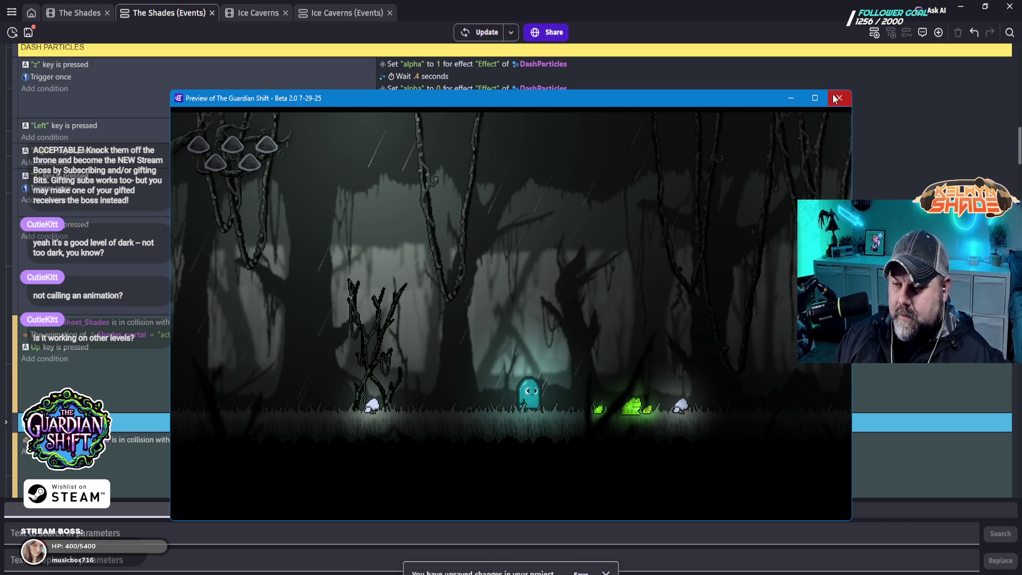
left_click(834, 98)
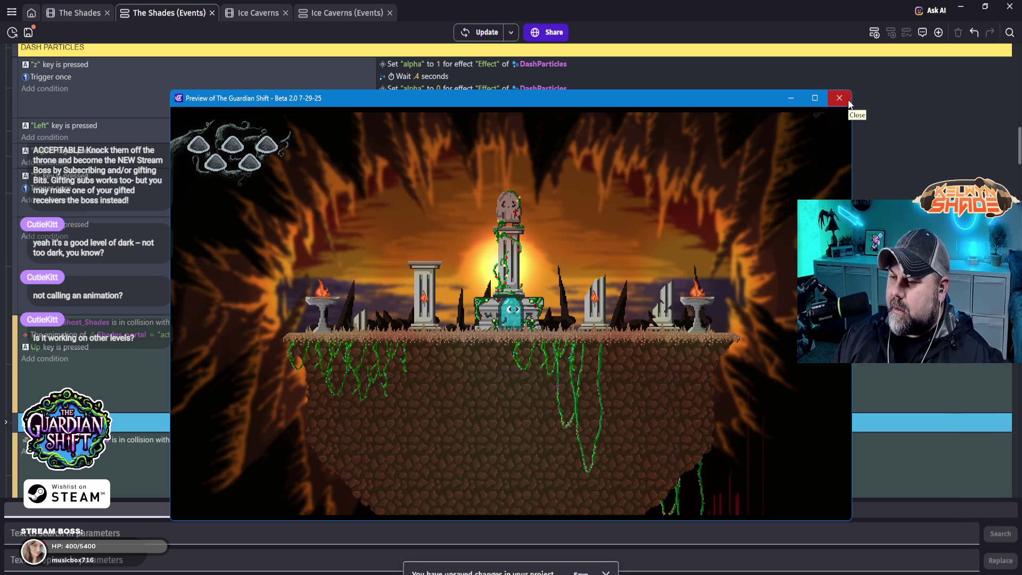
key("Left")
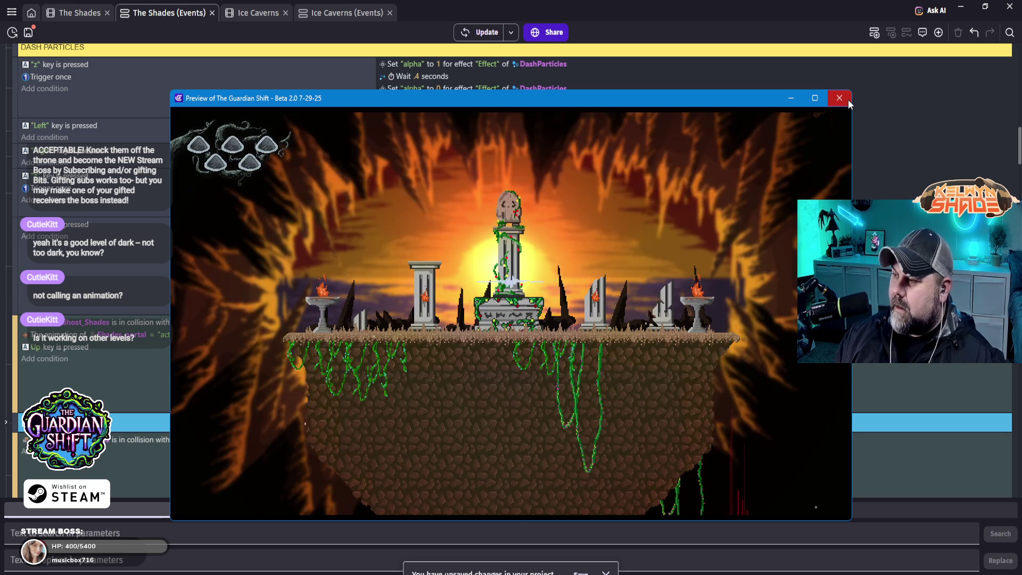
left_click(848, 100)
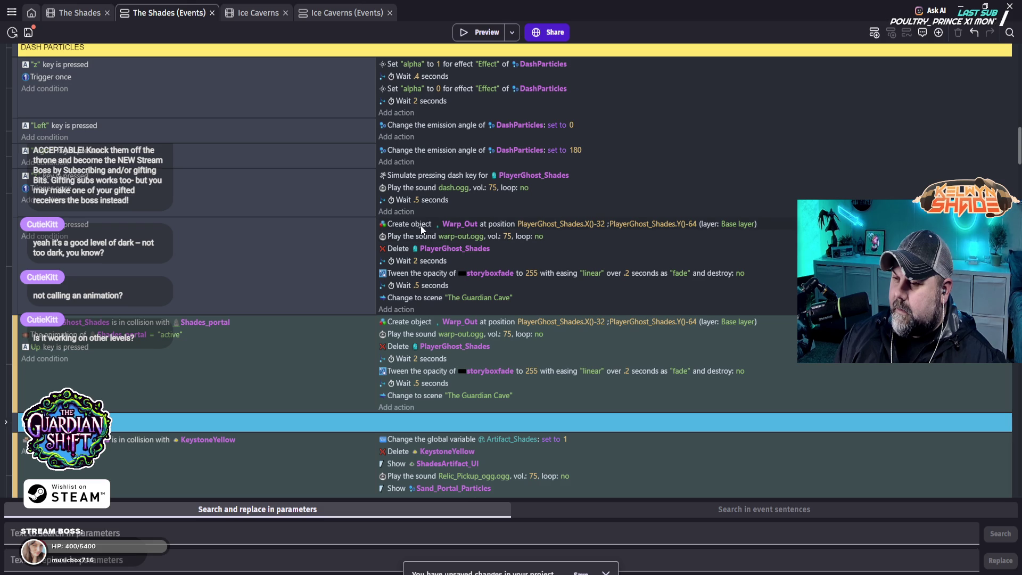
- Disable the PlayerGhost_Shades / Shades_portal collision event and start a fresh preview
scroll(436, 299, "up", 2)
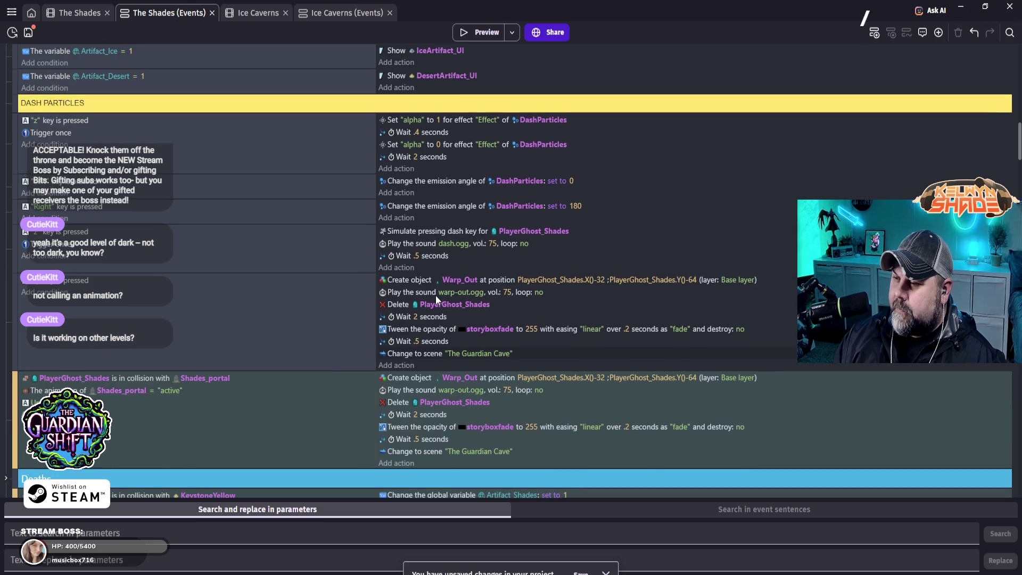
scroll(436, 299, "down", 3)
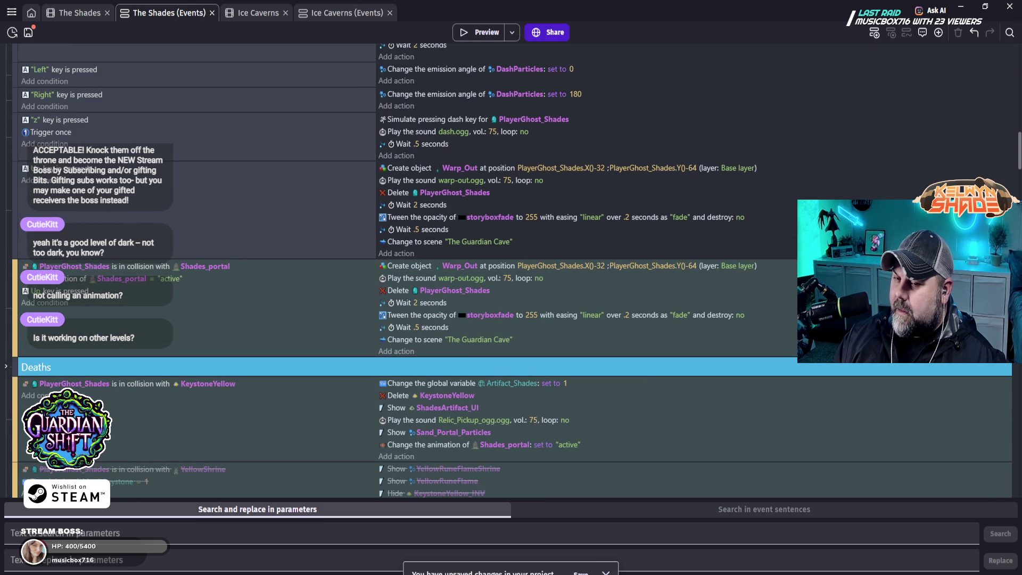
right_click(16, 292)
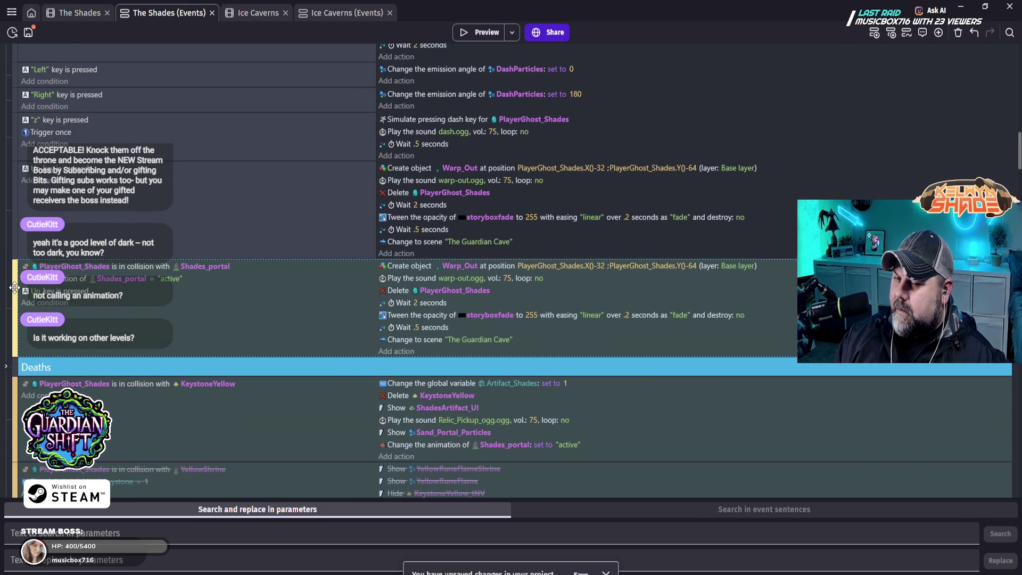
left_click(57, 353)
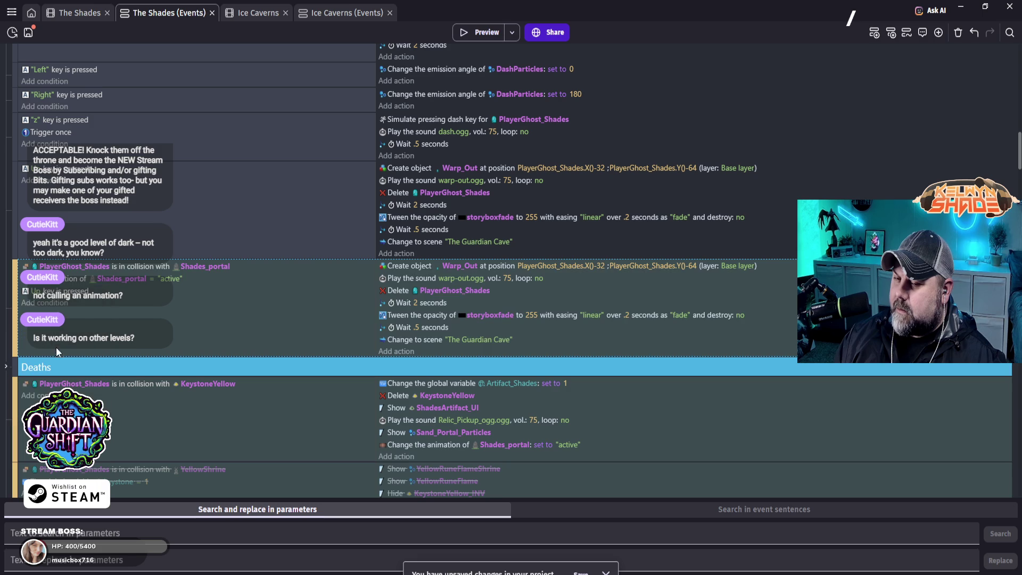
left_click(469, 32)
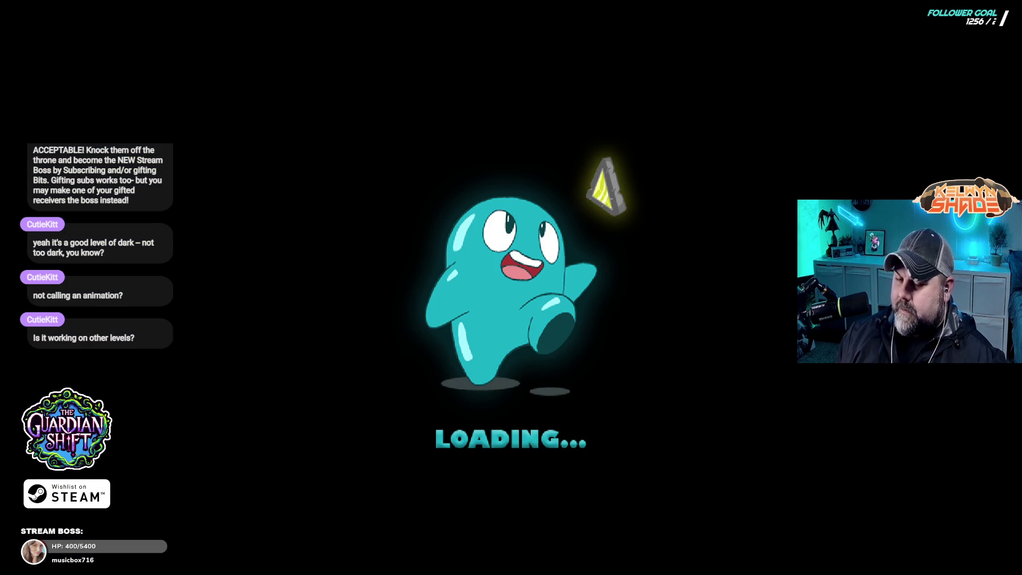
- Play the preview, warping the ghost into The Guardian Cave and walking it through the cave
key("Left")
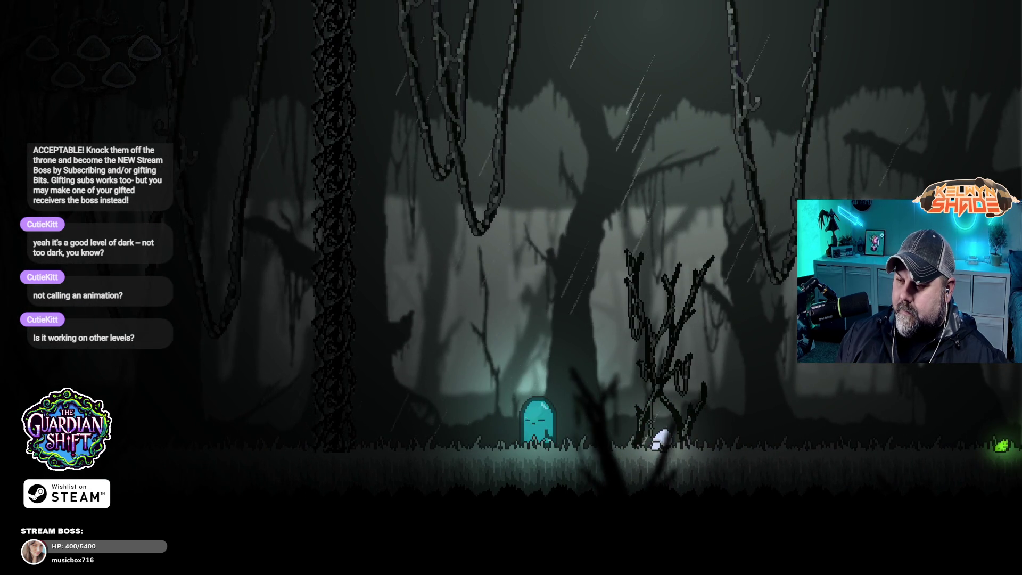
key("Escape")
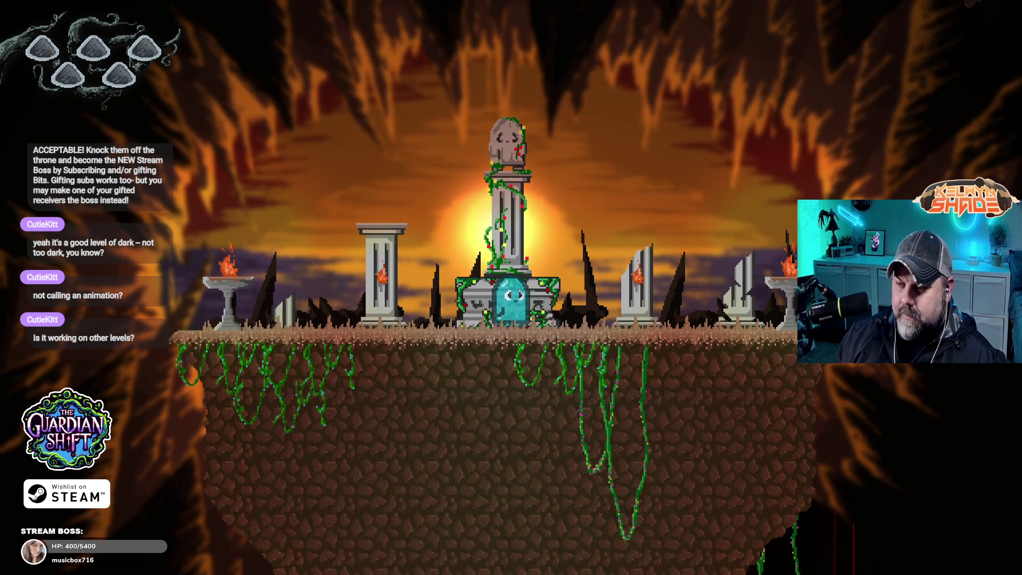
key("Left")
key("Right")
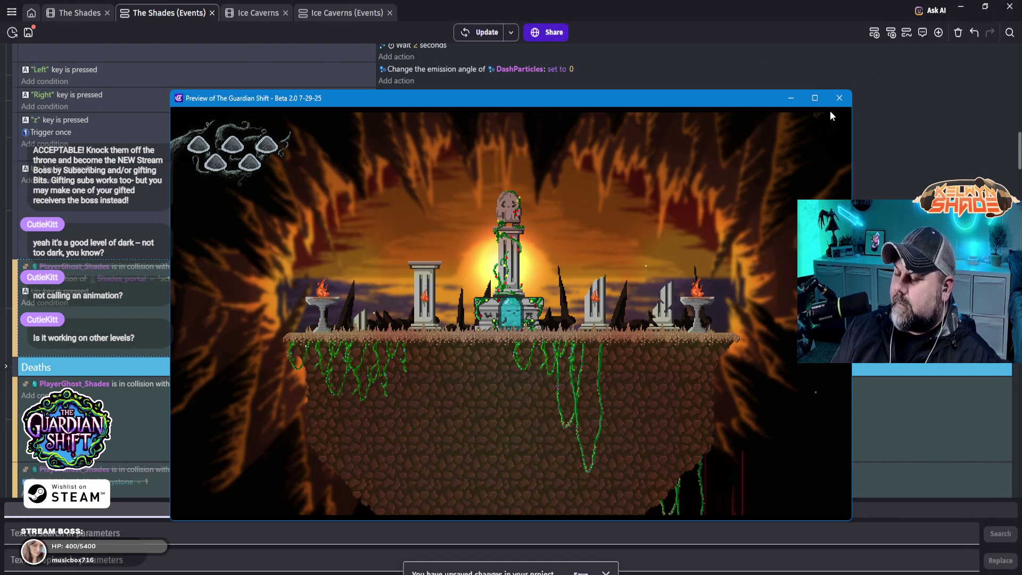
key("Left")
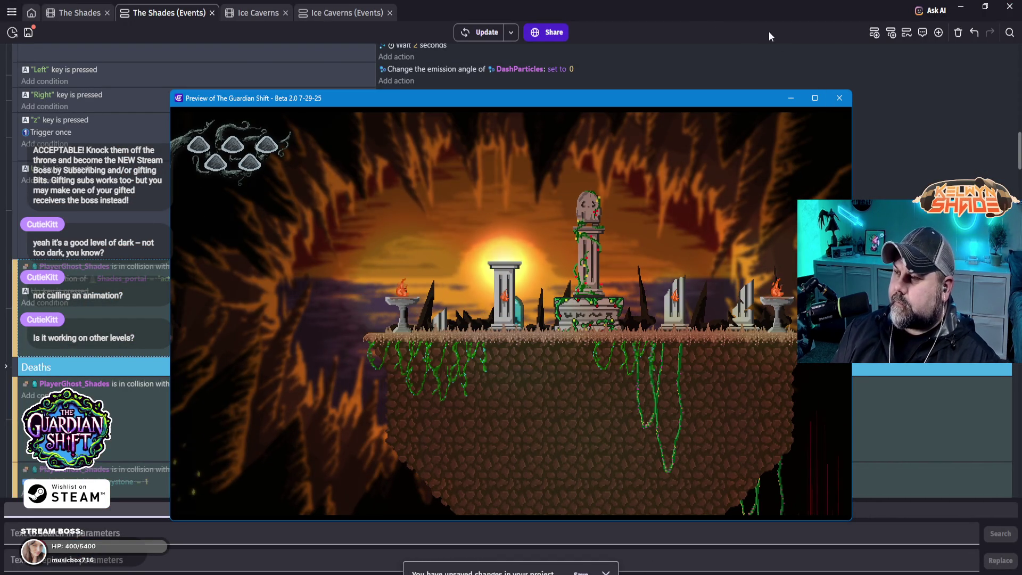
- Return to the editor to review The Shades warp-out events and go to the Ice Caverns events
left_click(698, 24)
scroll(638, 388, "down", 1)
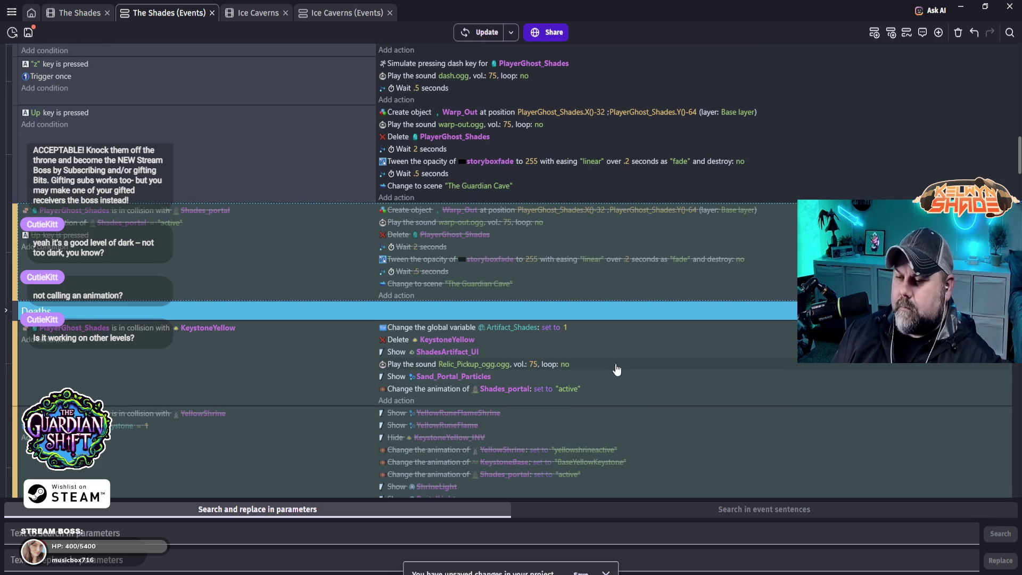
scroll(288, 332, "up", 3)
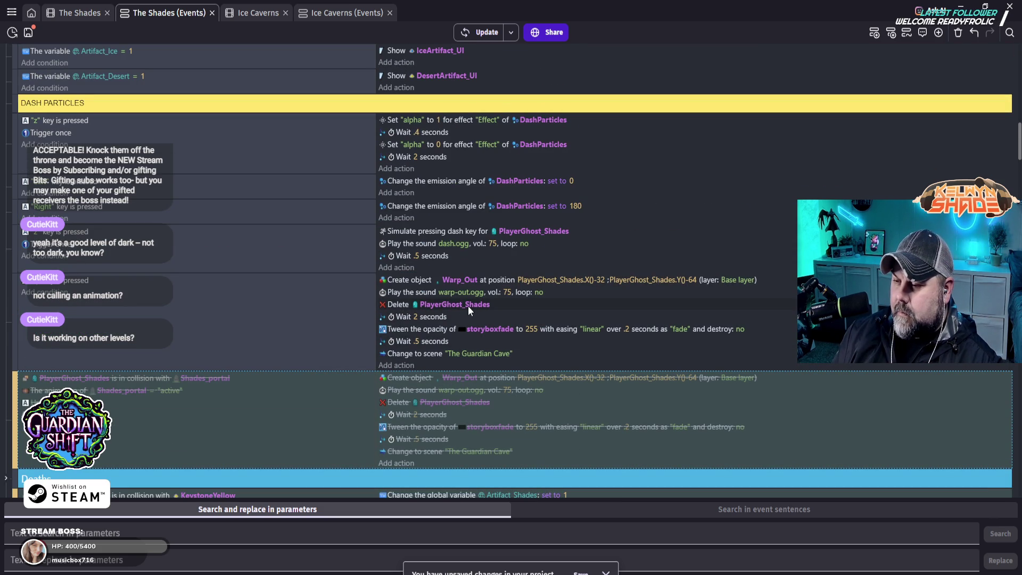
left_click(338, 16)
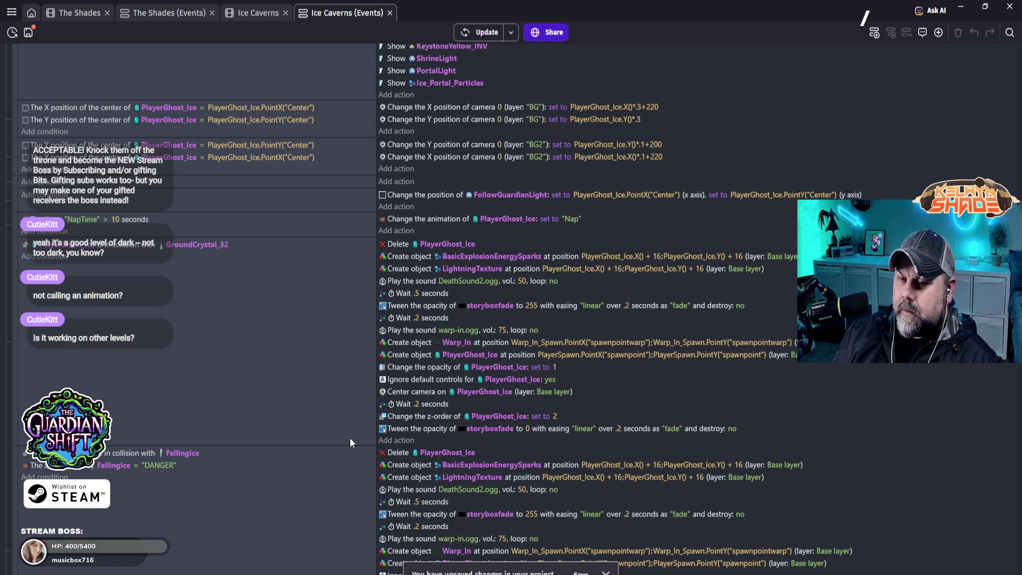
- Scroll up the Ice Caverns event sheet to its WARP OUT group
scroll(350, 437, "up", 6)
scroll(350, 443, "up", 3)
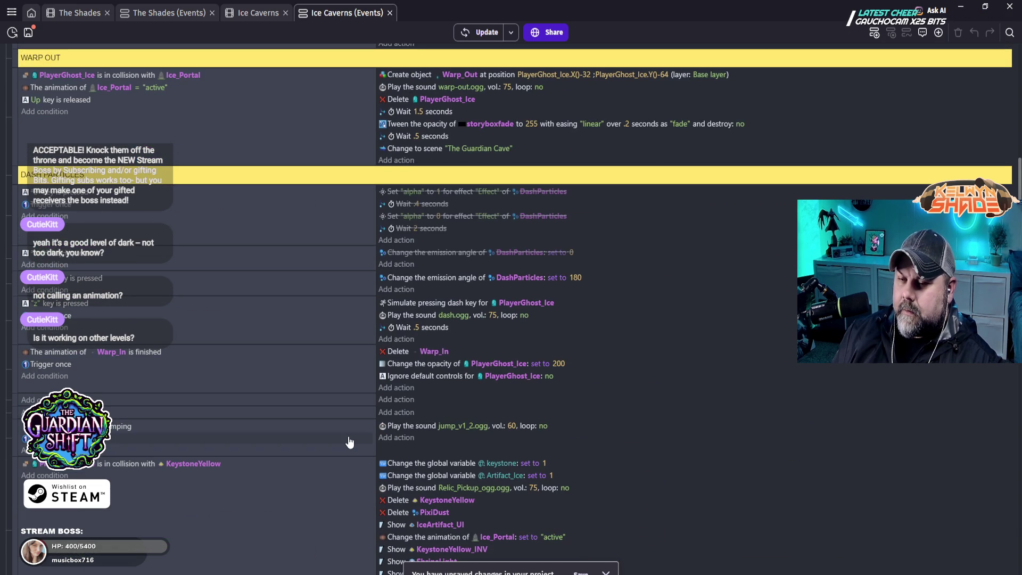
scroll(350, 443, "up", 3)
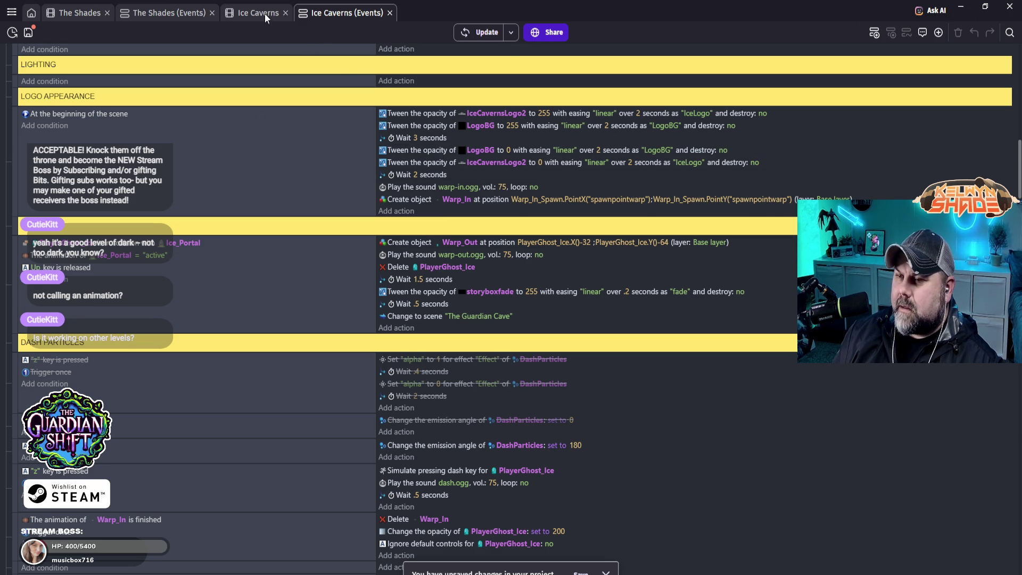
- In The Shades events, change the wait after deleting PlayerGhost_Shades from 2 to 1.5 seconds
left_click(162, 13)
scroll(453, 401, "up", 3)
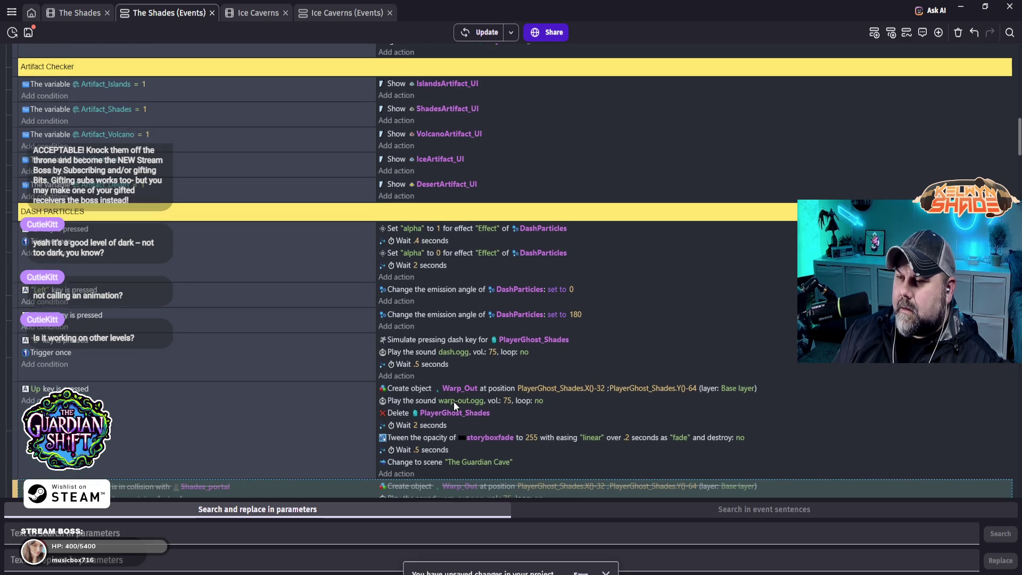
scroll(476, 399, "up", 3)
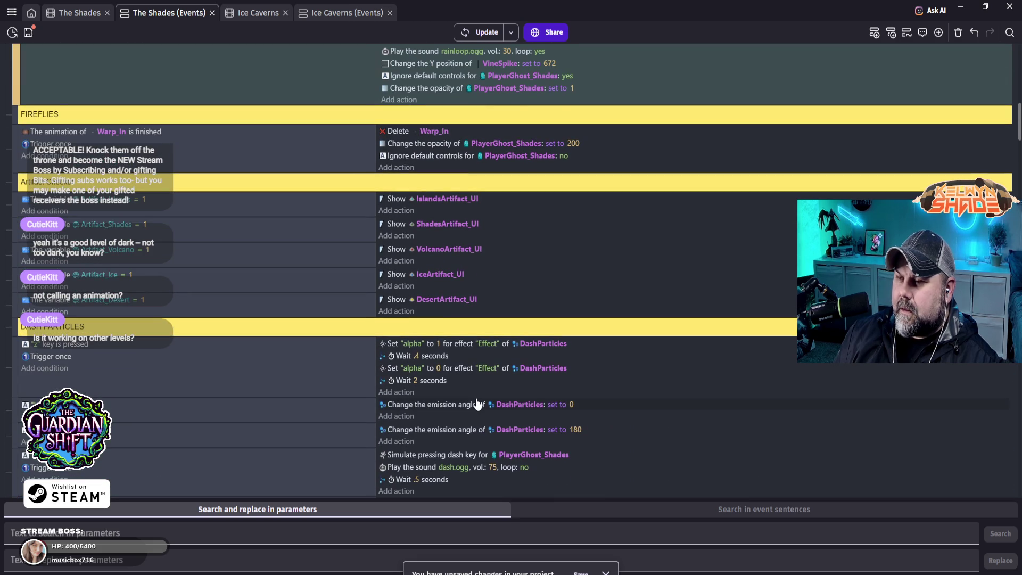
scroll(477, 404, "up", 4)
scroll(478, 403, "down", 5)
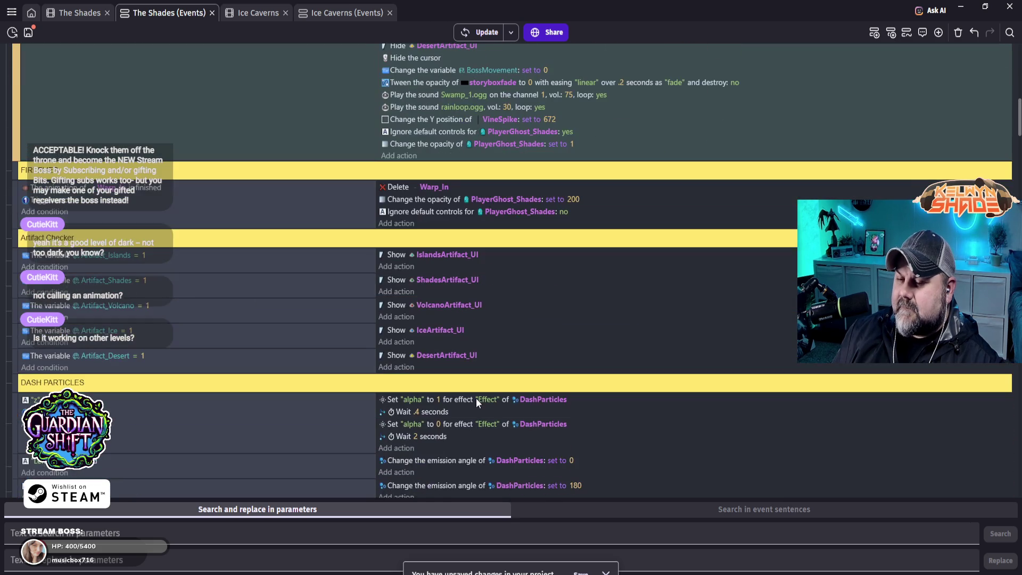
scroll(476, 399, "down", 1)
scroll(442, 395, "down", 3)
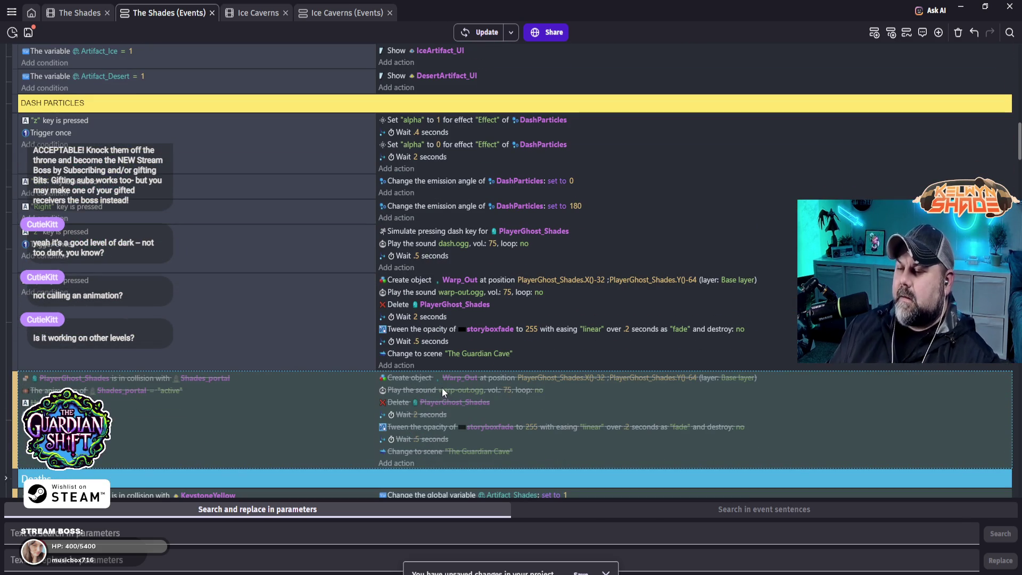
left_click(417, 316)
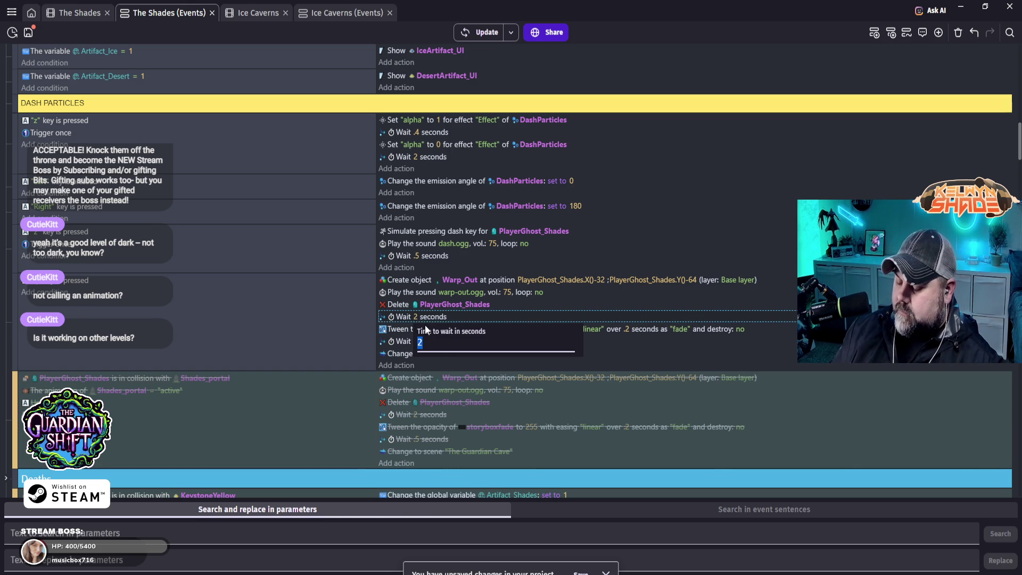
type(".5")
key("Return")
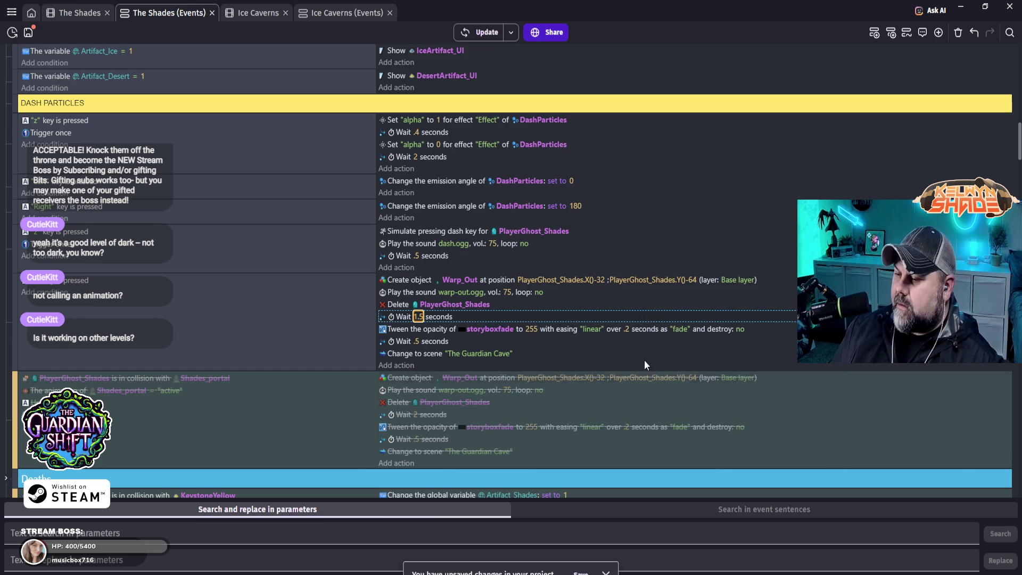
- Scroll down The Shades event sheet to the GUNS and PLAYER DEATH respawn events
scroll(709, 403, "down", 3)
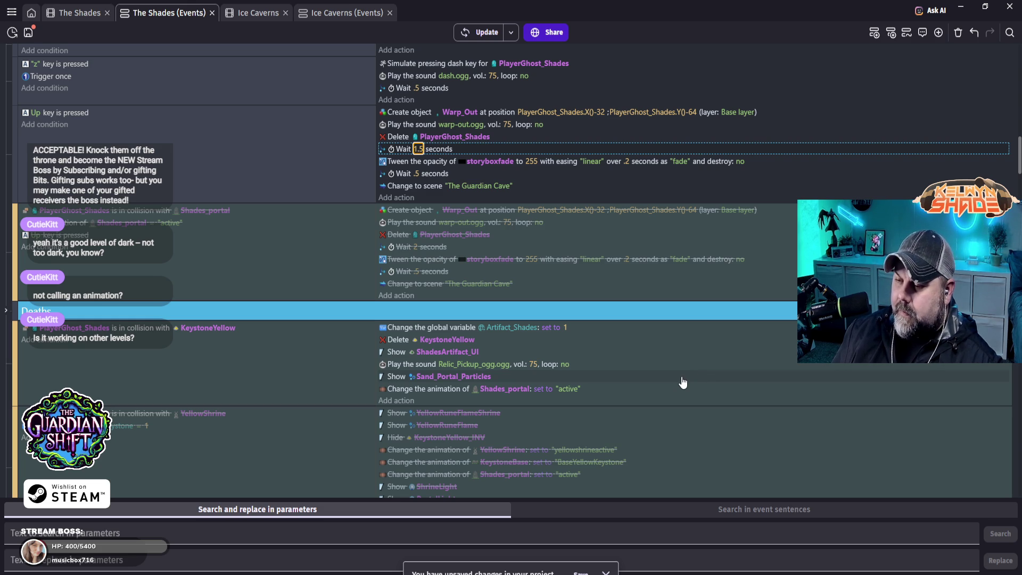
scroll(682, 382, "down", 4)
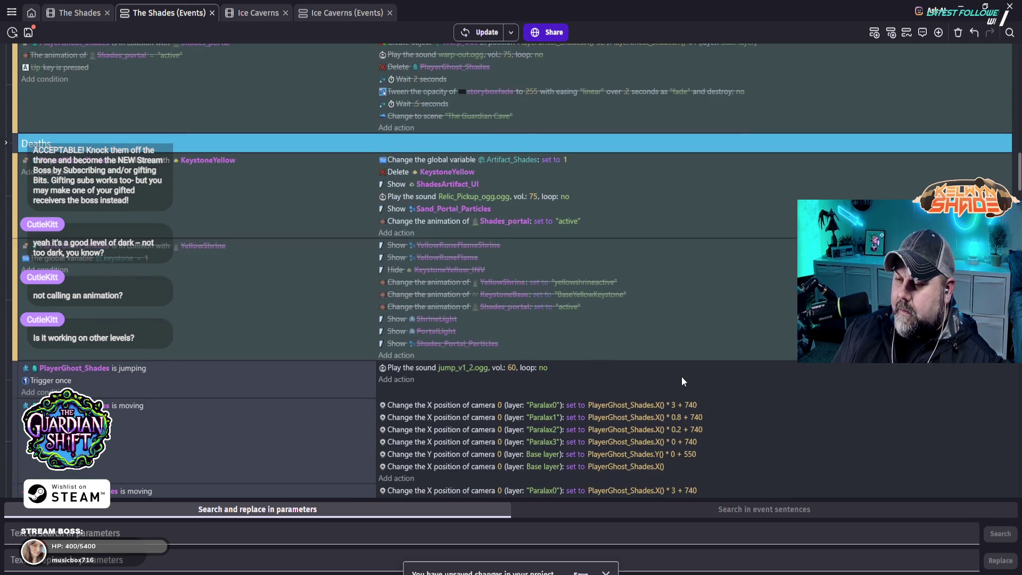
scroll(682, 376, "down", 4)
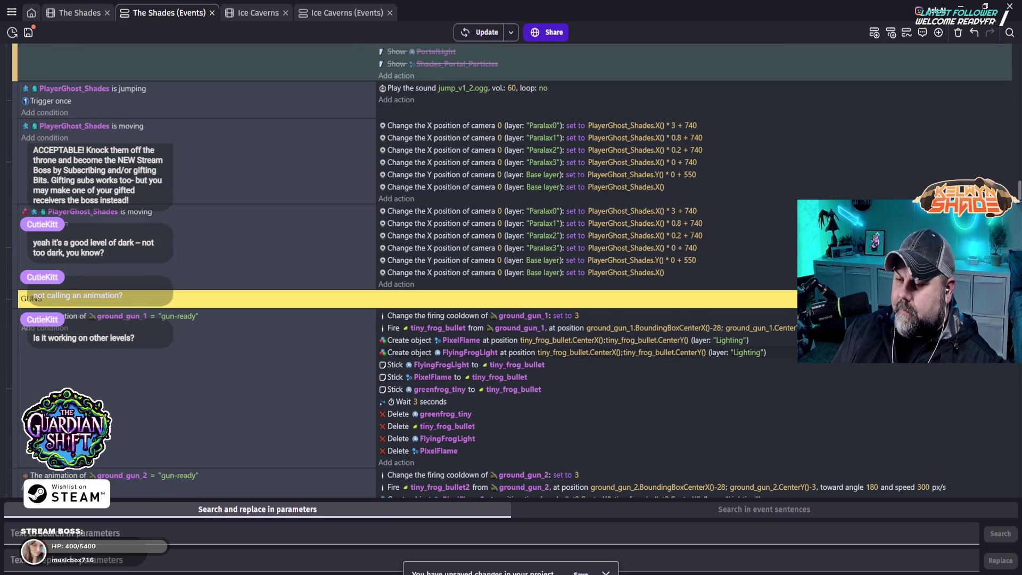
scroll(510, 272, "down", 6)
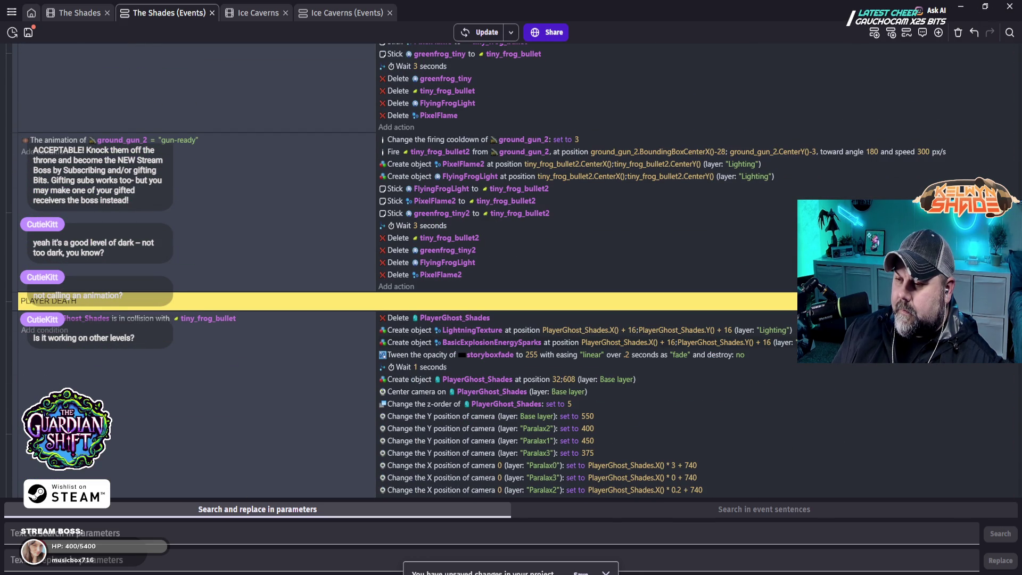
scroll(509, 271, "down", 4)
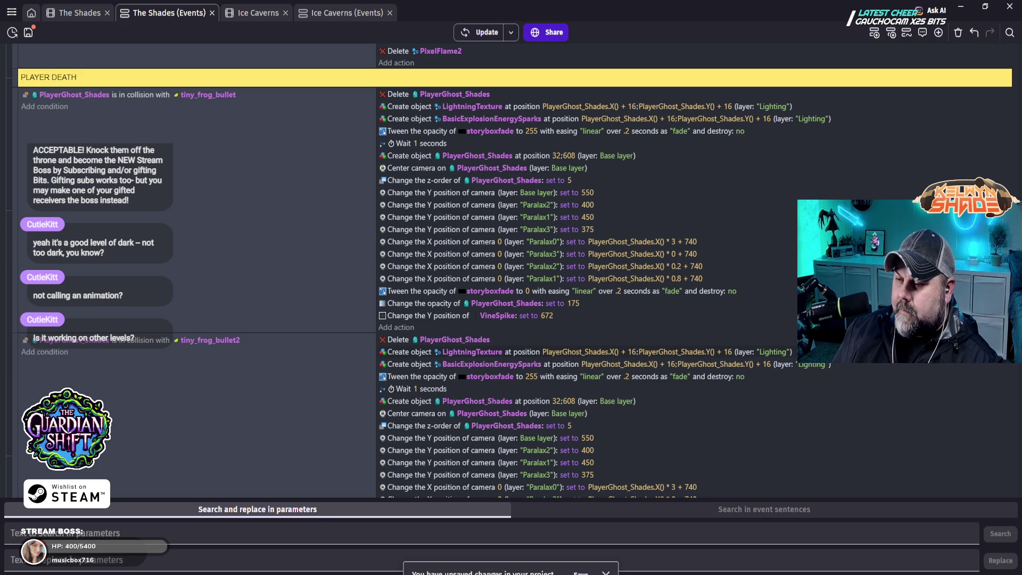
scroll(509, 272, "down", 6)
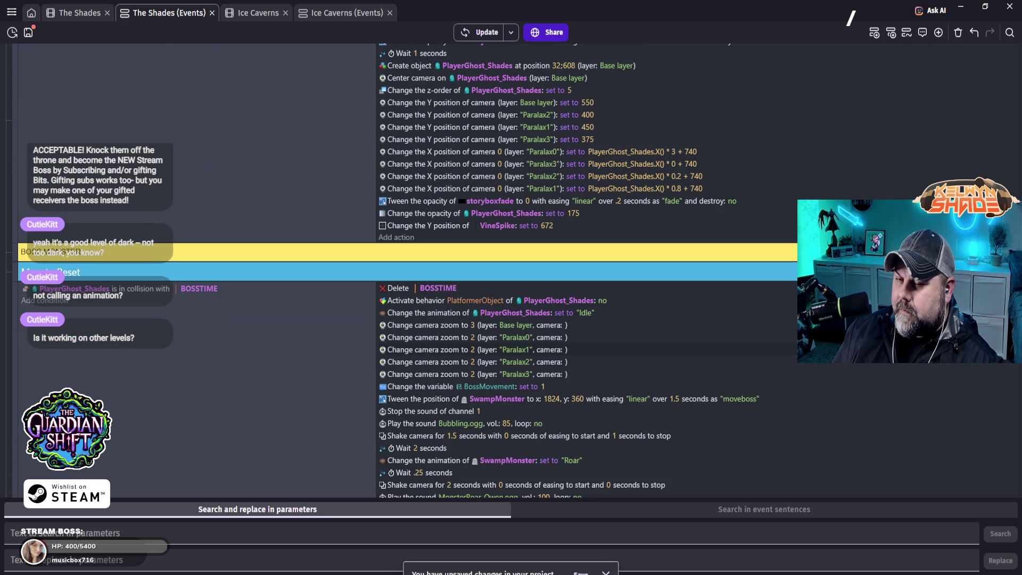
scroll(510, 272, "down", 4)
scroll(509, 272, "up", 2)
scroll(586, 271, "down", 3)
scroll(586, 271, "down", 10)
scroll(450, 367, "down", 8)
scroll(449, 366, "down", 5)
scroll(450, 366, "down", 6)
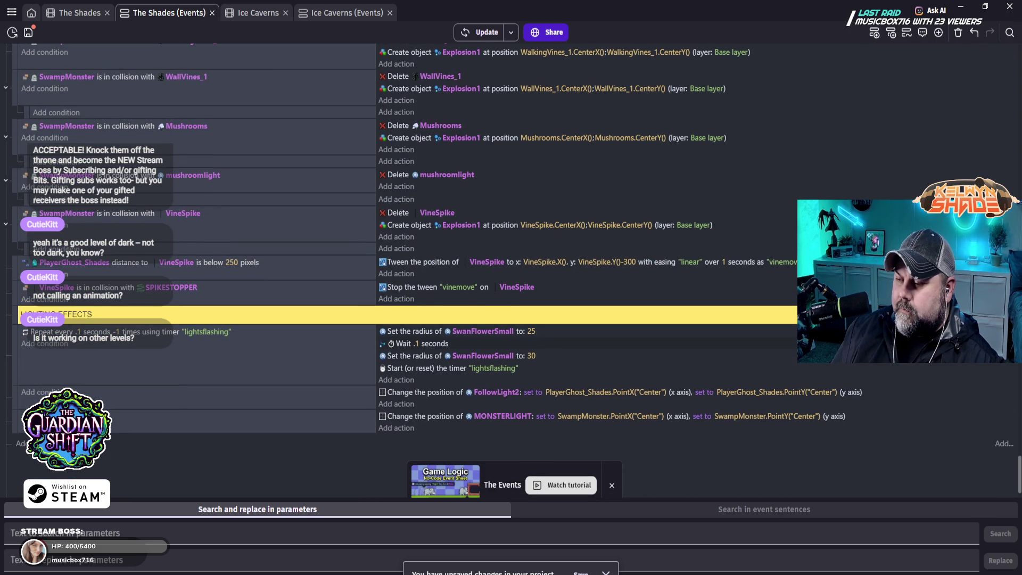
scroll(449, 366, "down", 1)
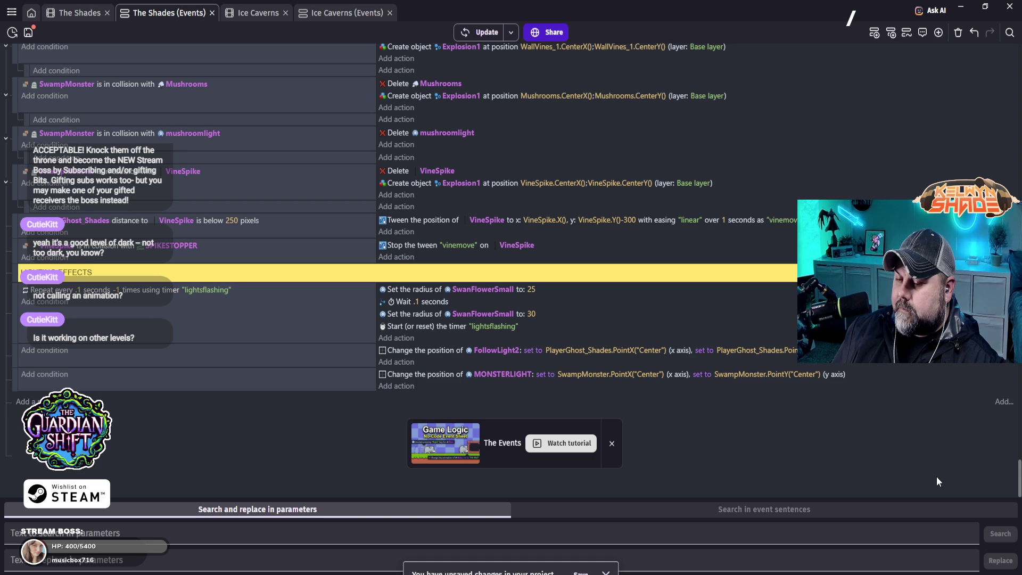
scroll(925, 417, "up", 5)
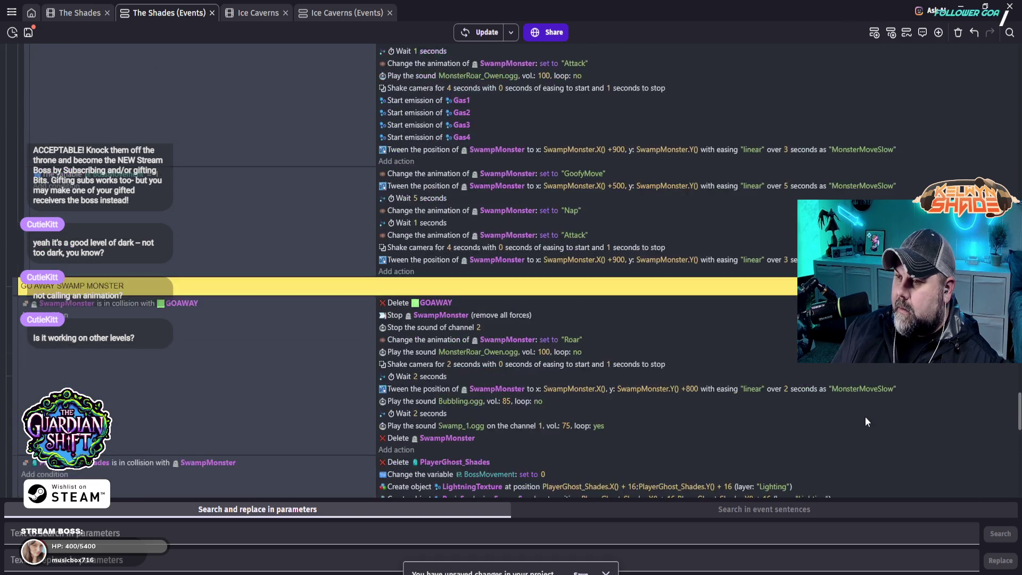
scroll(863, 414, "up", 10)
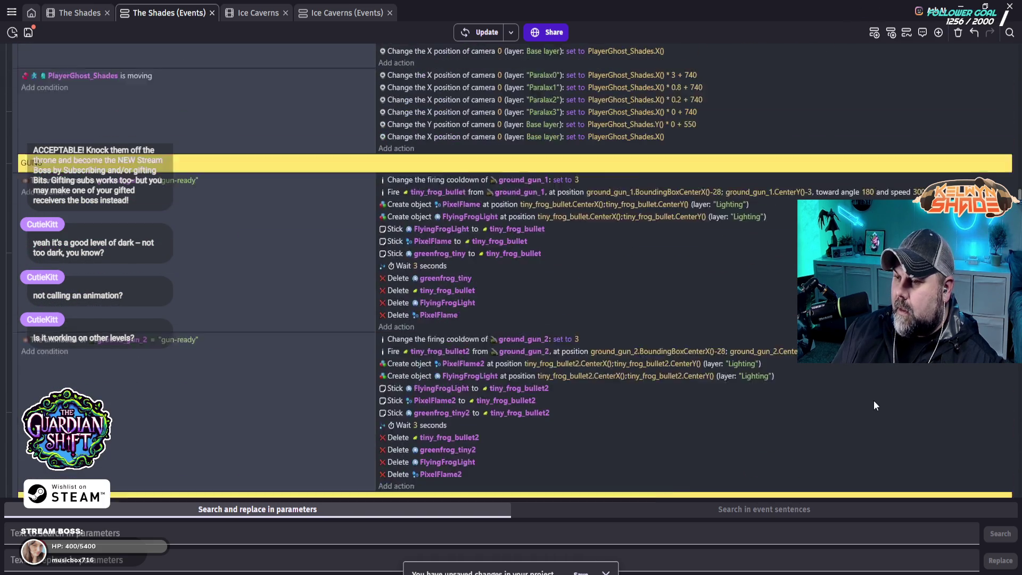
scroll(896, 418, "up", 10)
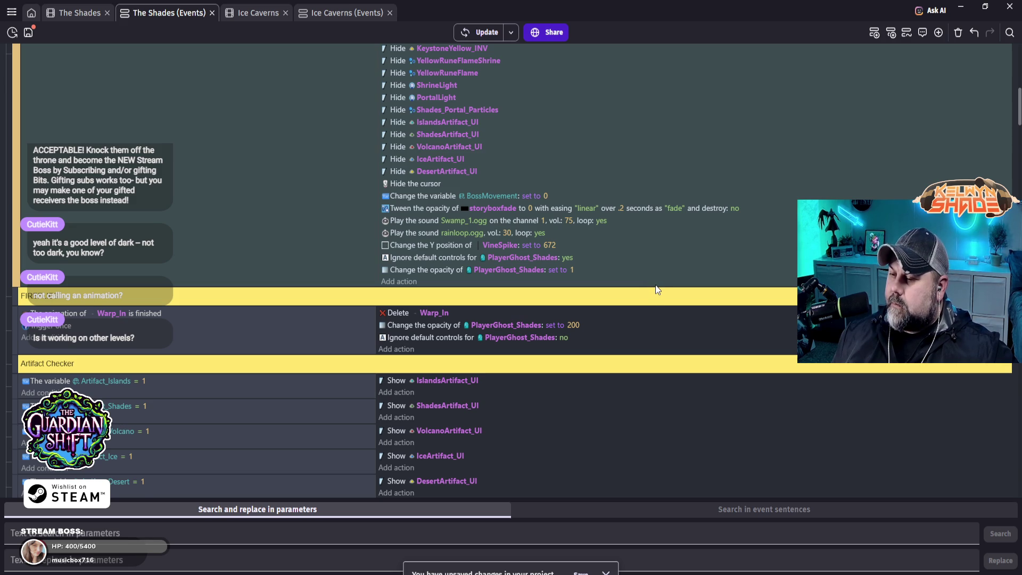
scroll(656, 285, "up", 3)
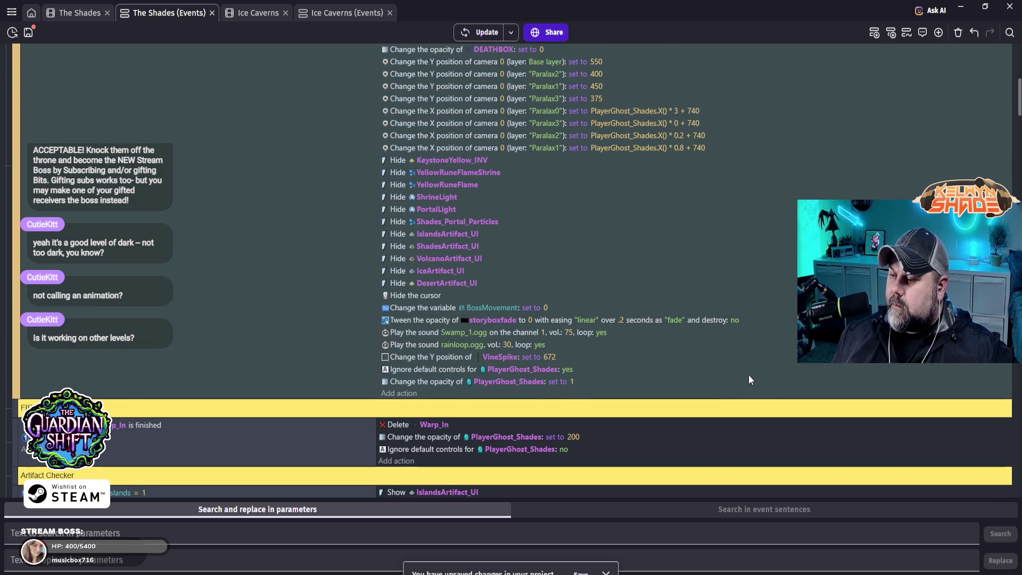
scroll(749, 377, "up", 9)
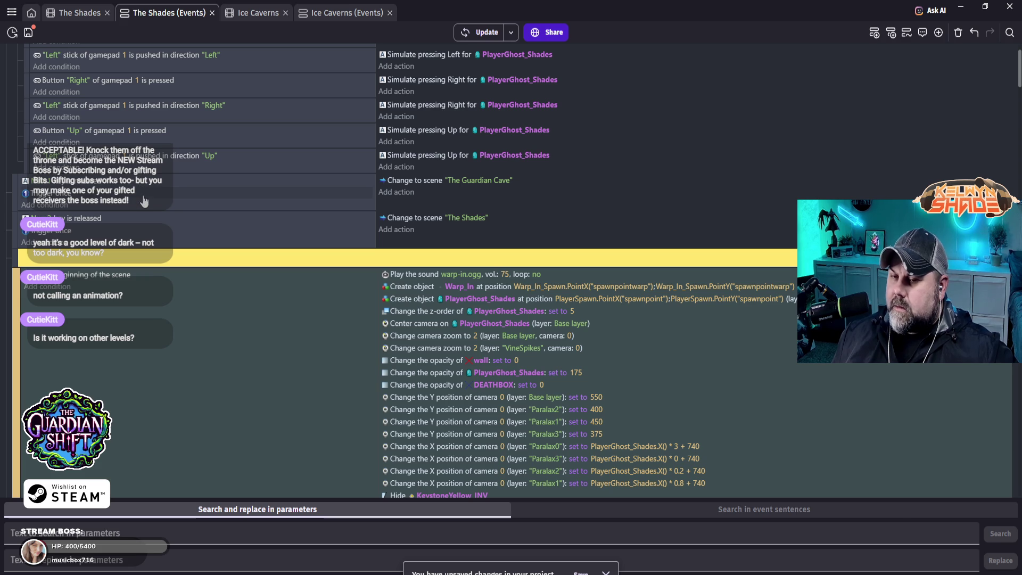
scroll(161, 201, "down", 2)
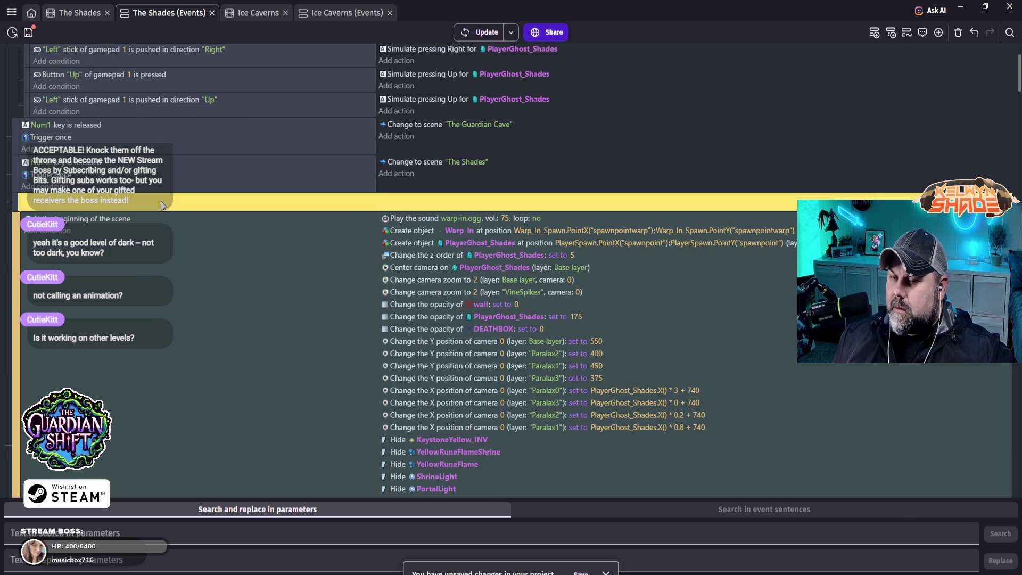
scroll(161, 200, "up", 4)
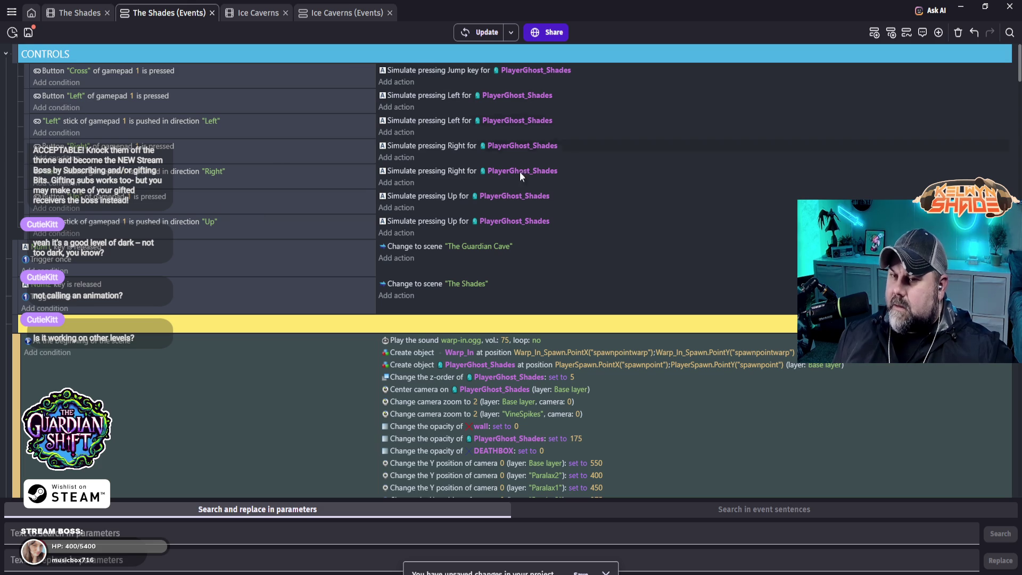
scroll(392, 183, "down", 1)
scroll(394, 192, "down", 4)
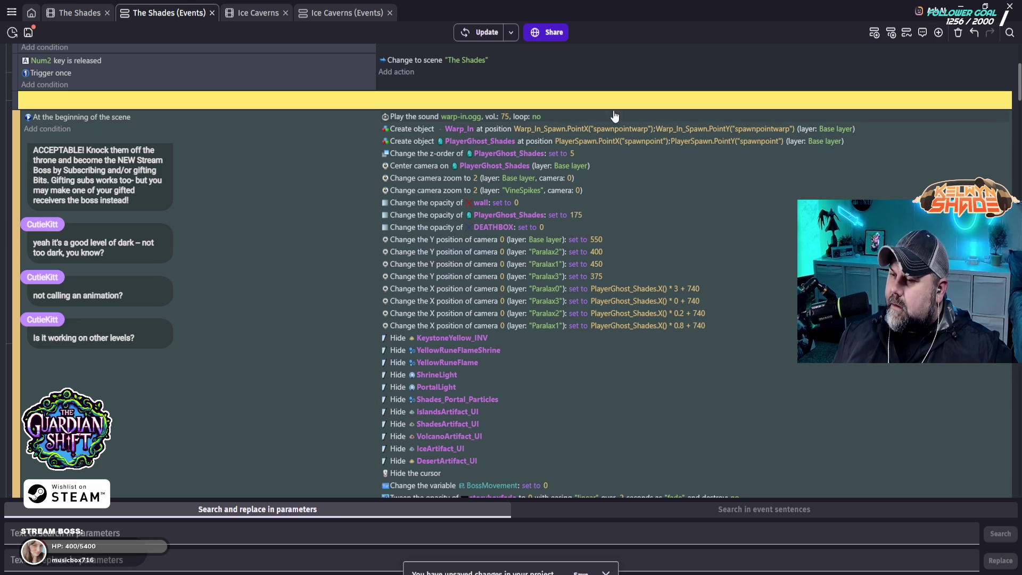
scroll(386, 174, "down", 1)
scroll(410, 164, "down", 10)
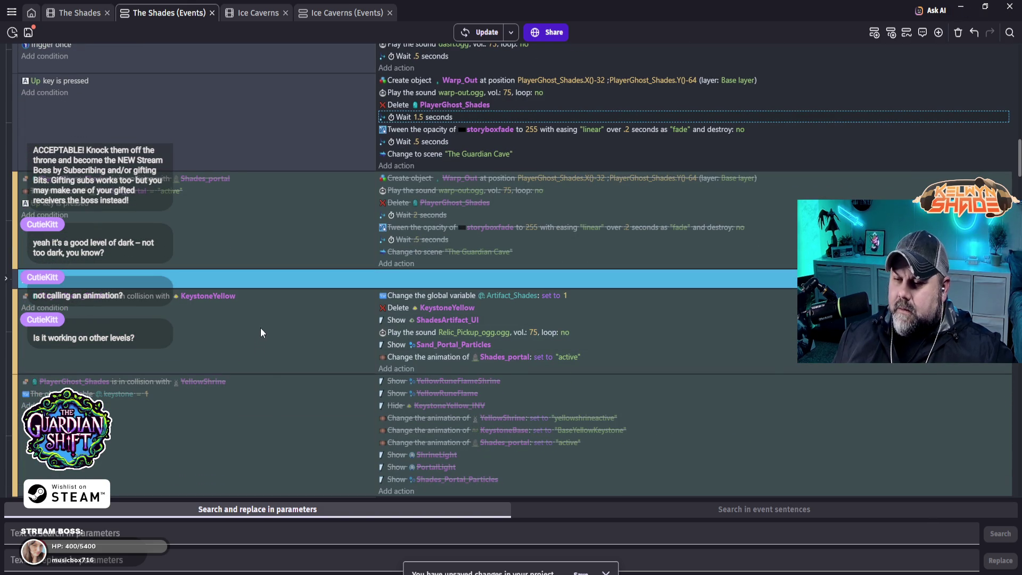
scroll(226, 234, "up", 2)
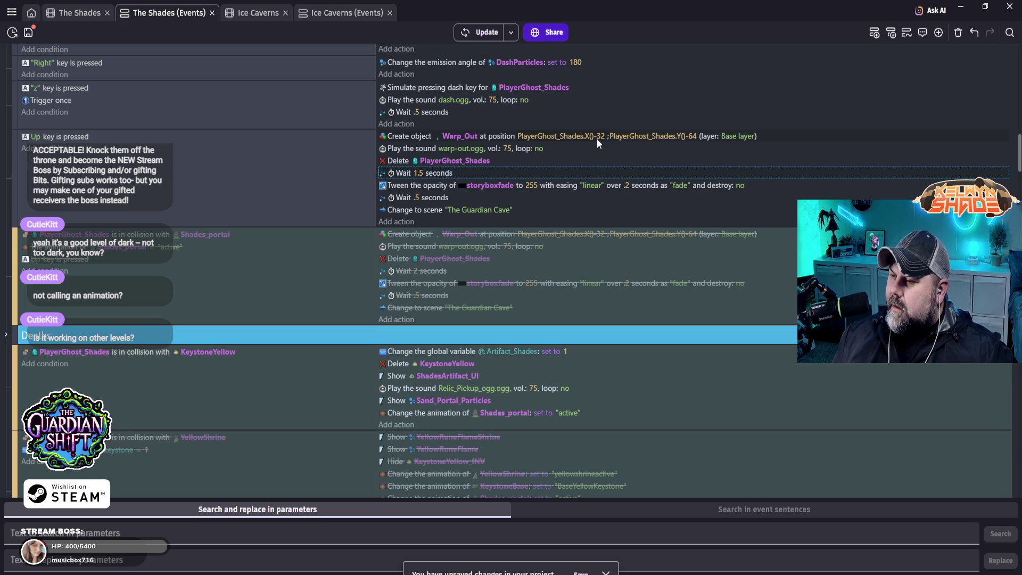
scroll(589, 141, "up", 1)
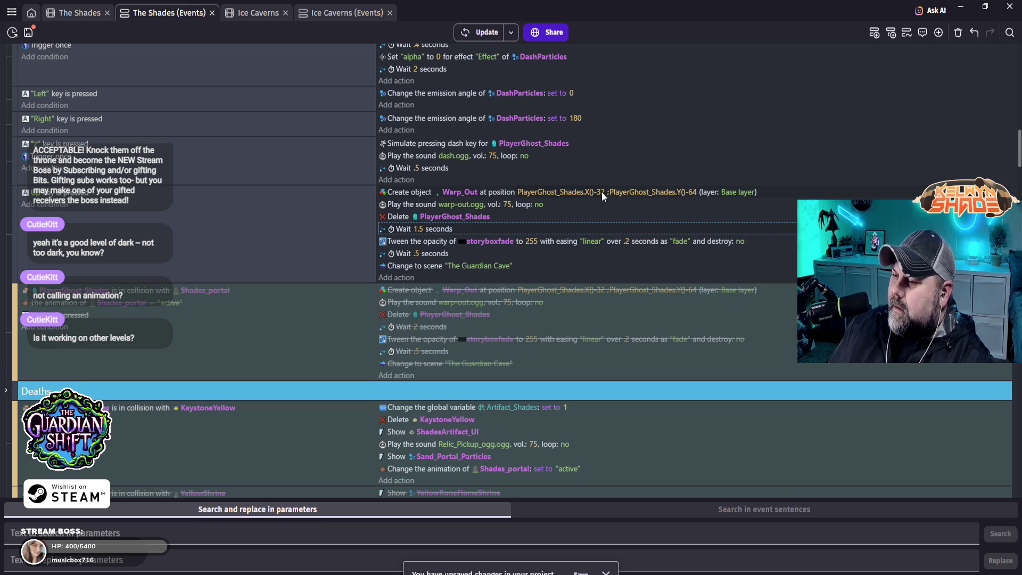
scroll(585, 213, "up", 10)
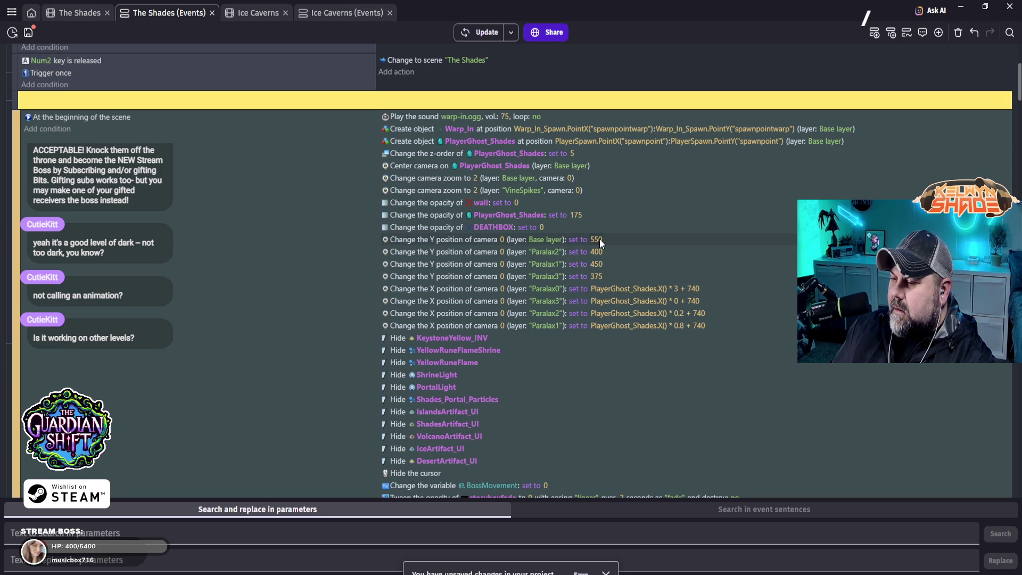
scroll(599, 238, "down", 3)
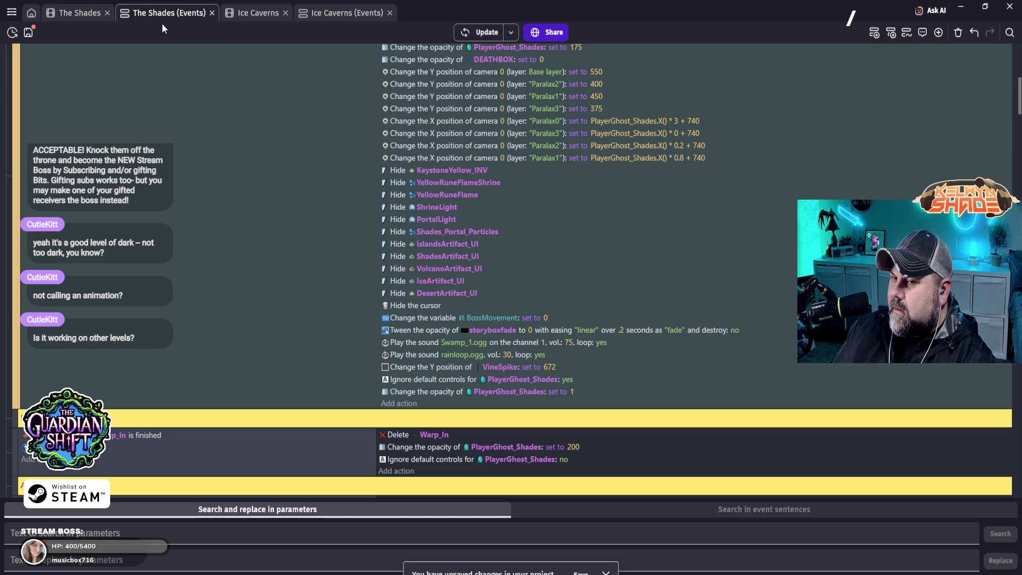
- Go back to The Shades event sheet and scroll to the Warp_Out create and change-scene event
left_click(80, 12)
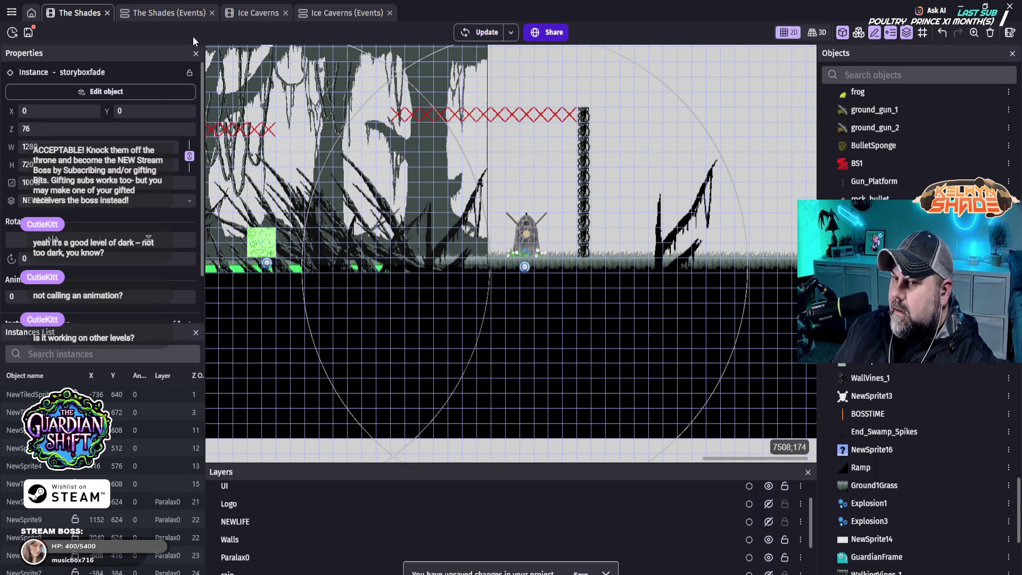
left_click(170, 15)
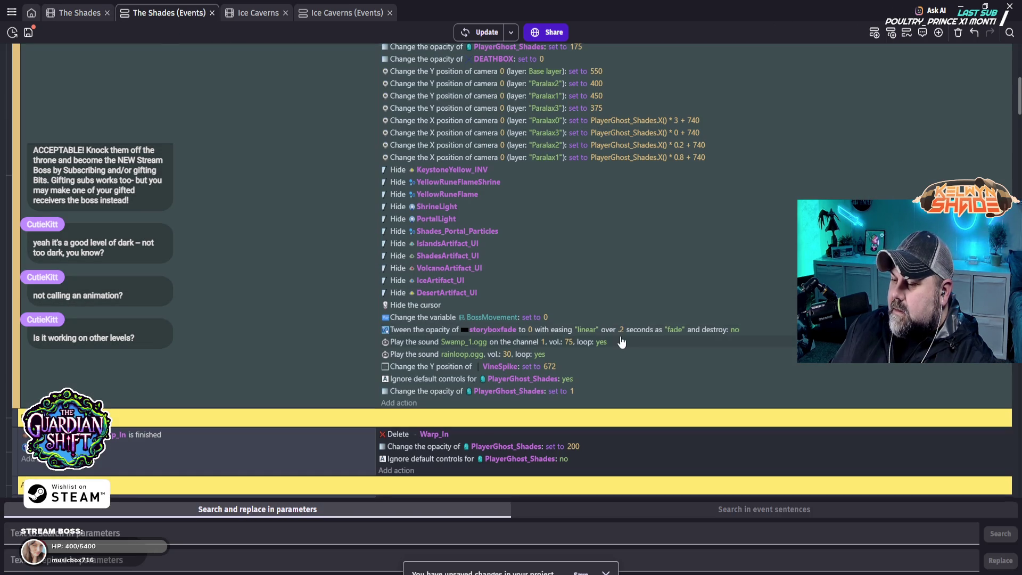
scroll(620, 340, "down", 3)
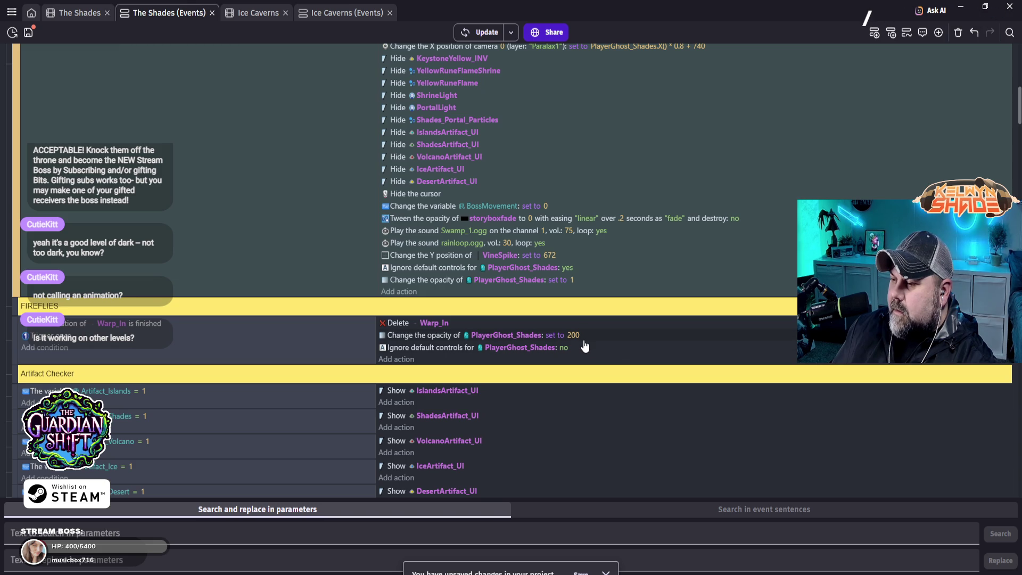
scroll(585, 347, "up", 3)
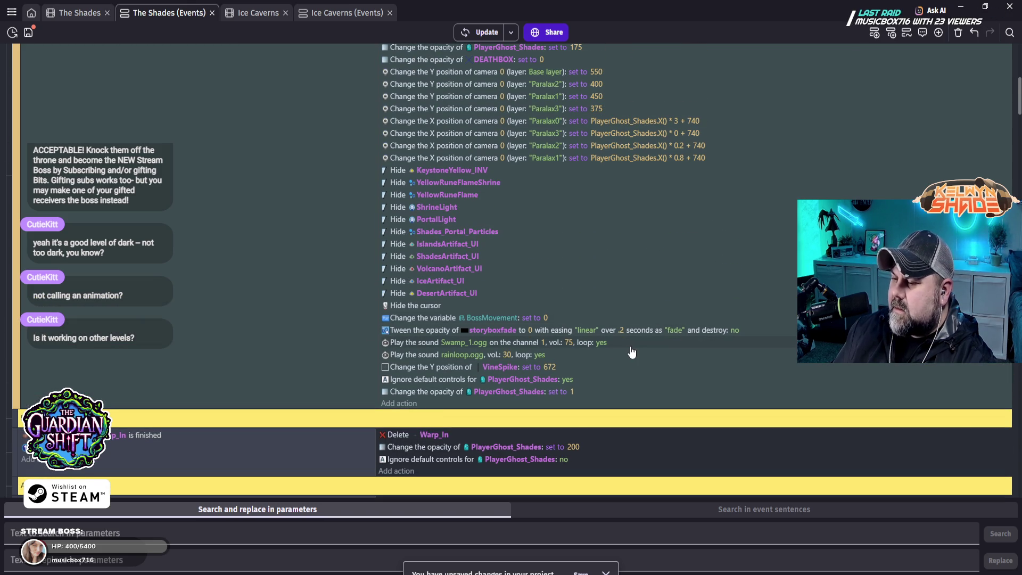
scroll(636, 353, "up", 10)
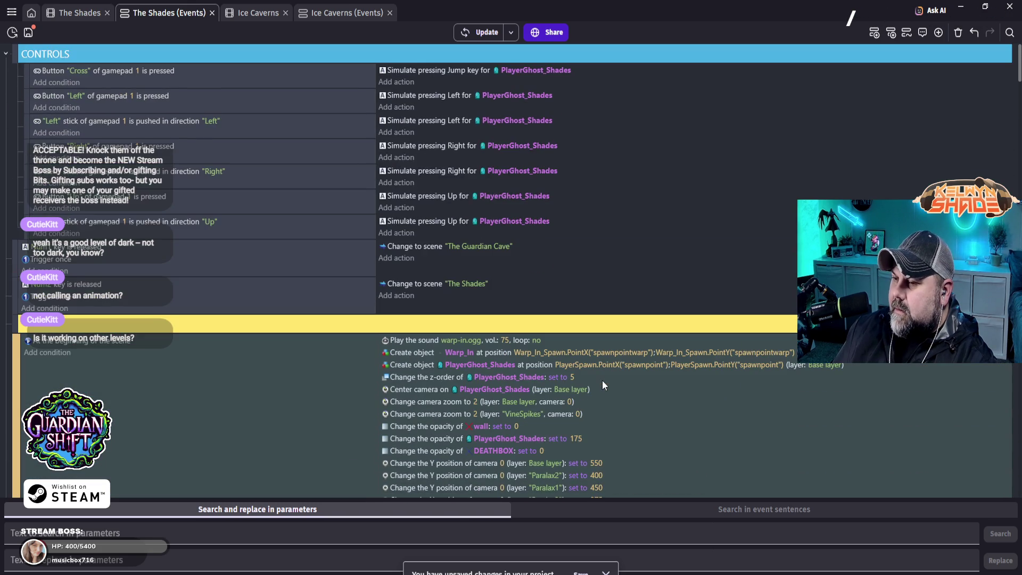
scroll(608, 362, "down", 10)
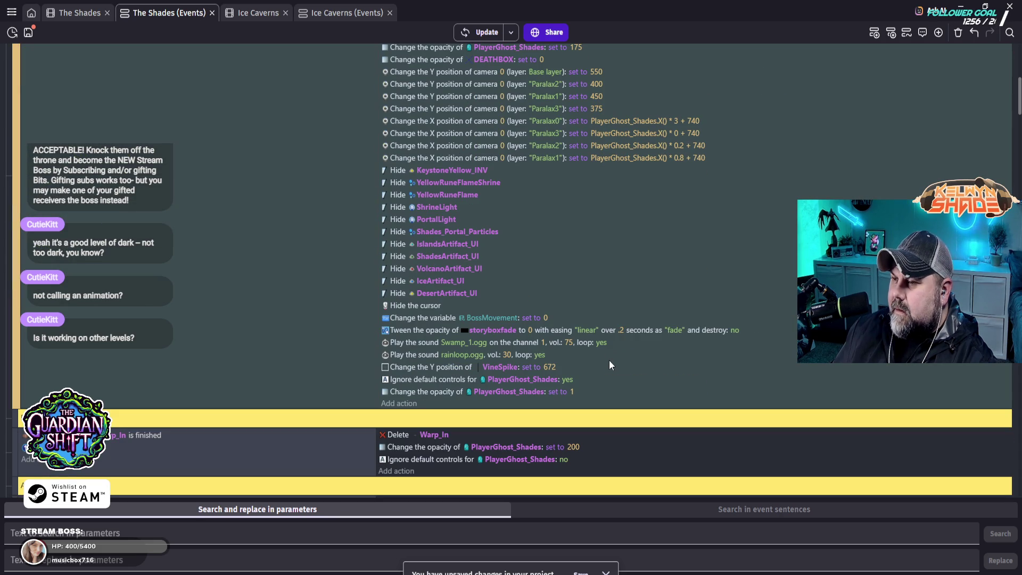
scroll(609, 360, "down", 4)
scroll(558, 354, "down", 5)
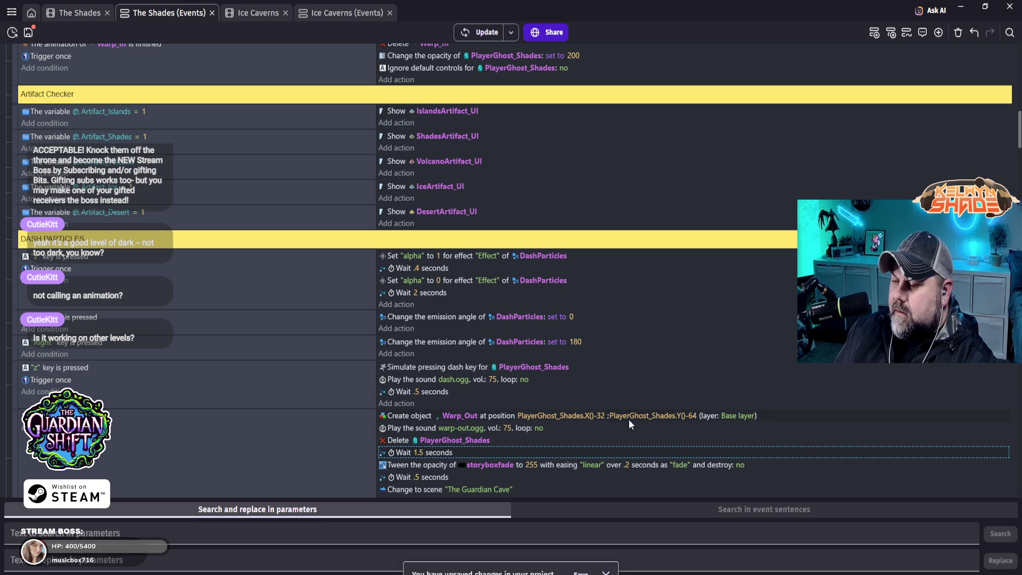
- Change the Warp_Out creation Y position to PlayerGhost_Shades.Y()+550
left_click(593, 414)
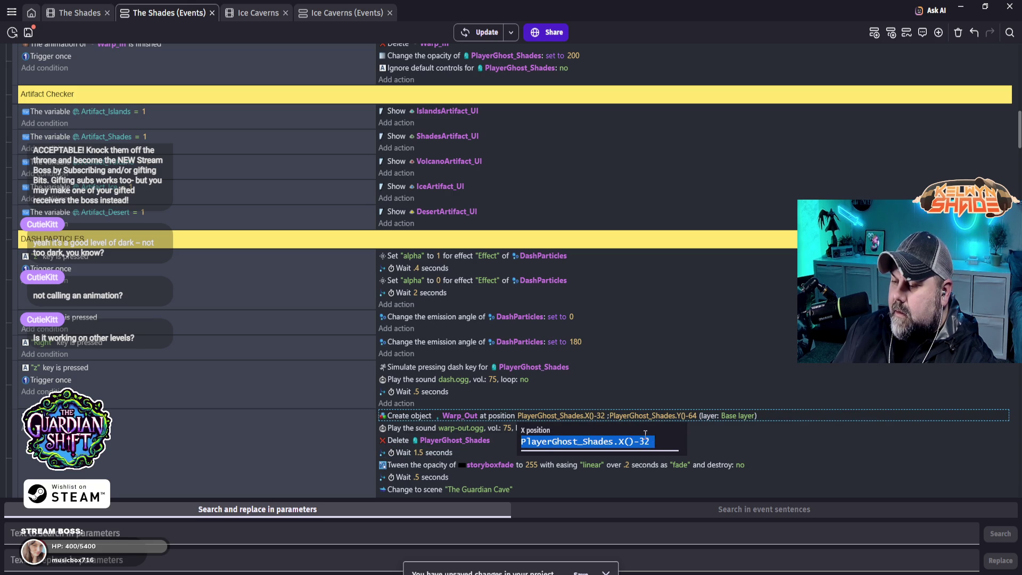
left_click(680, 414)
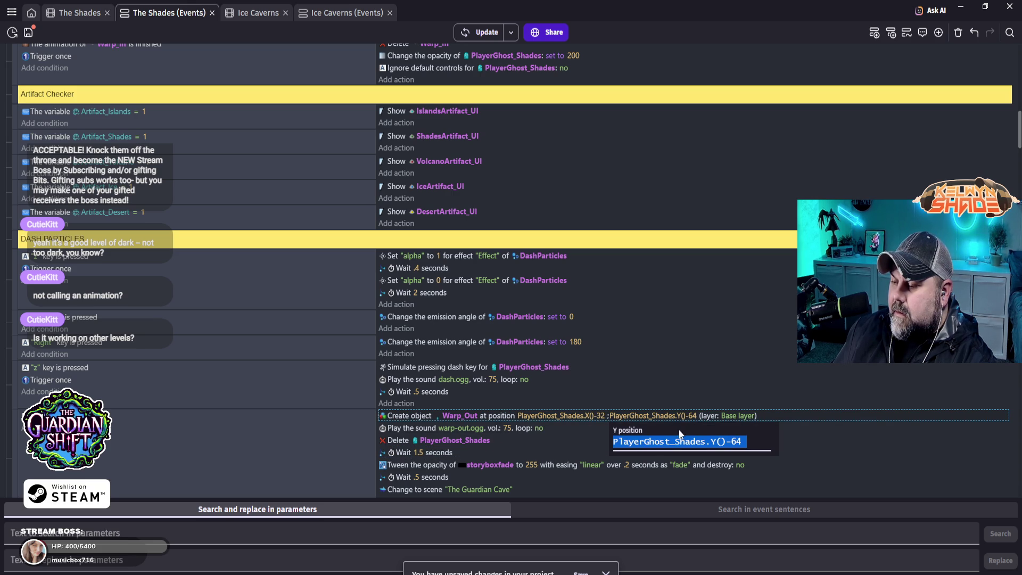
left_click(749, 443)
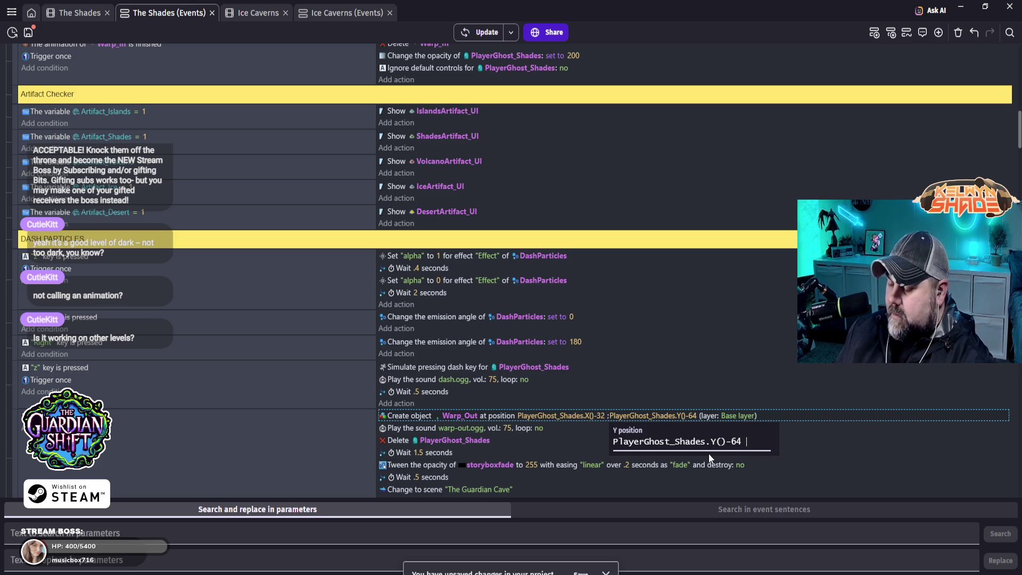
key("BackSpace")
key("BackSpace")
key("BackSpace")
type("550")
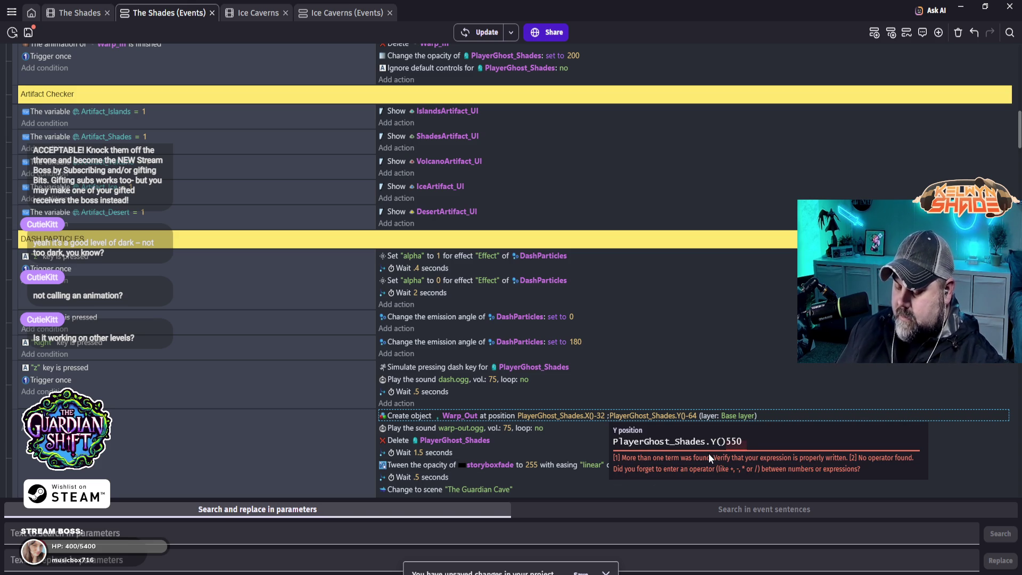
type("+")
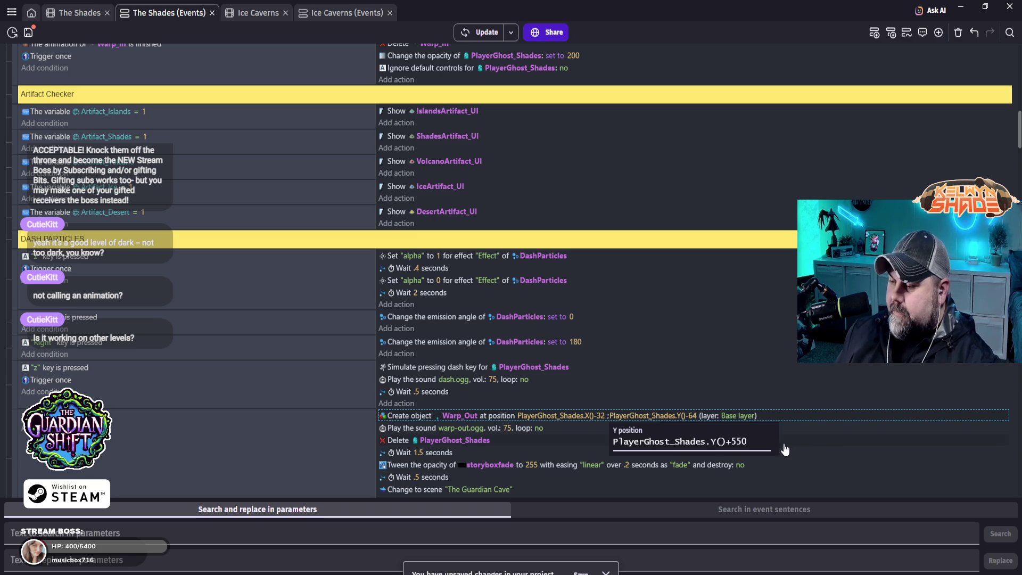
left_click(604, 438)
- Set the Warp_Out X position to PlayerGhost_Shades.X() and launch a preview
left_click(596, 416)
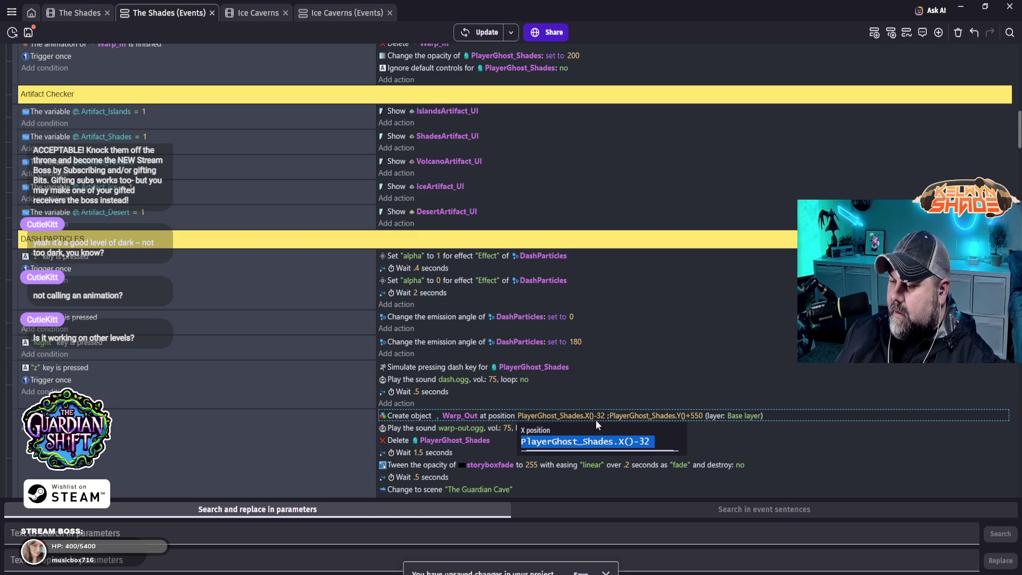
left_click(655, 439)
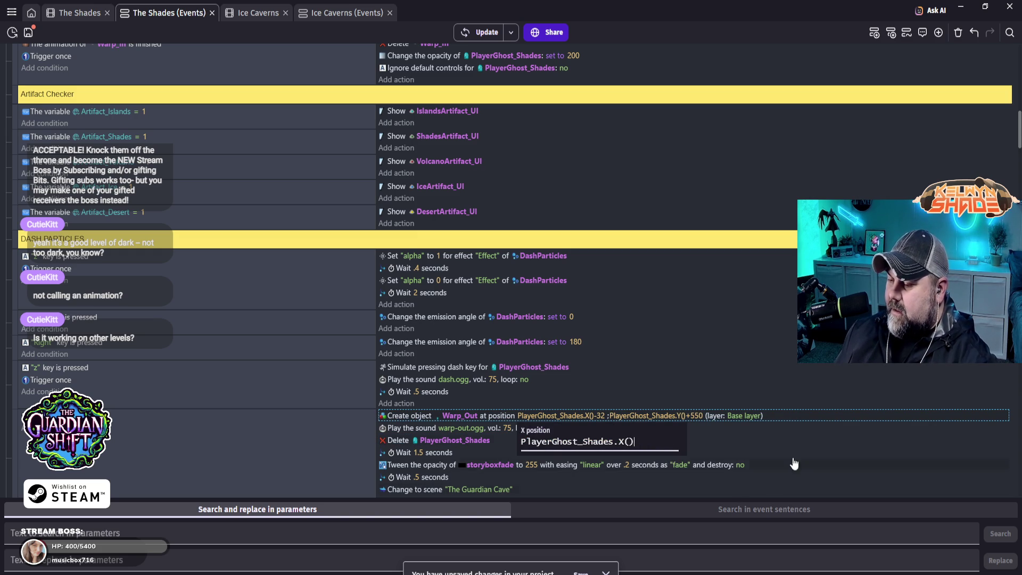
left_click(837, 383)
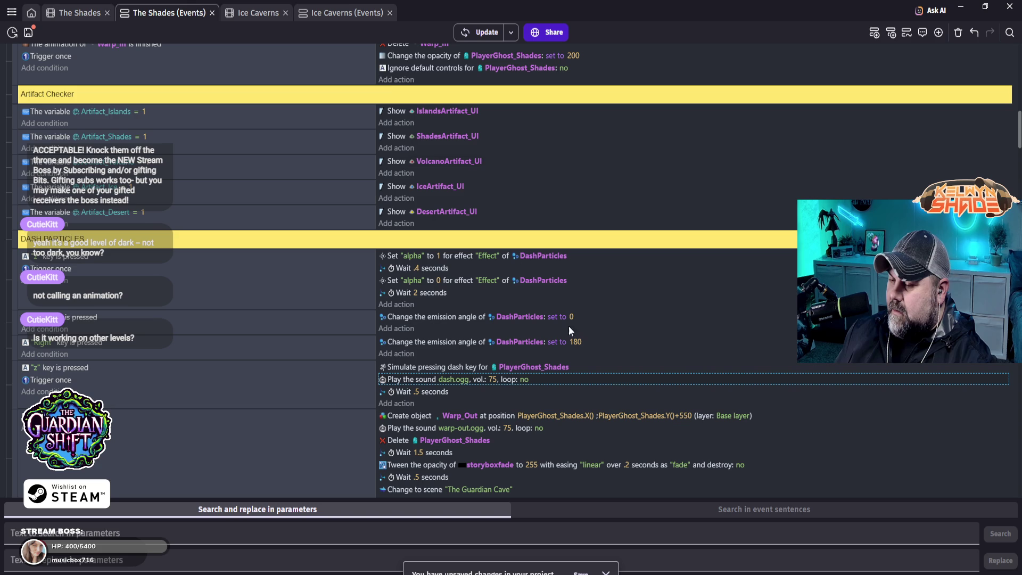
left_click(483, 39)
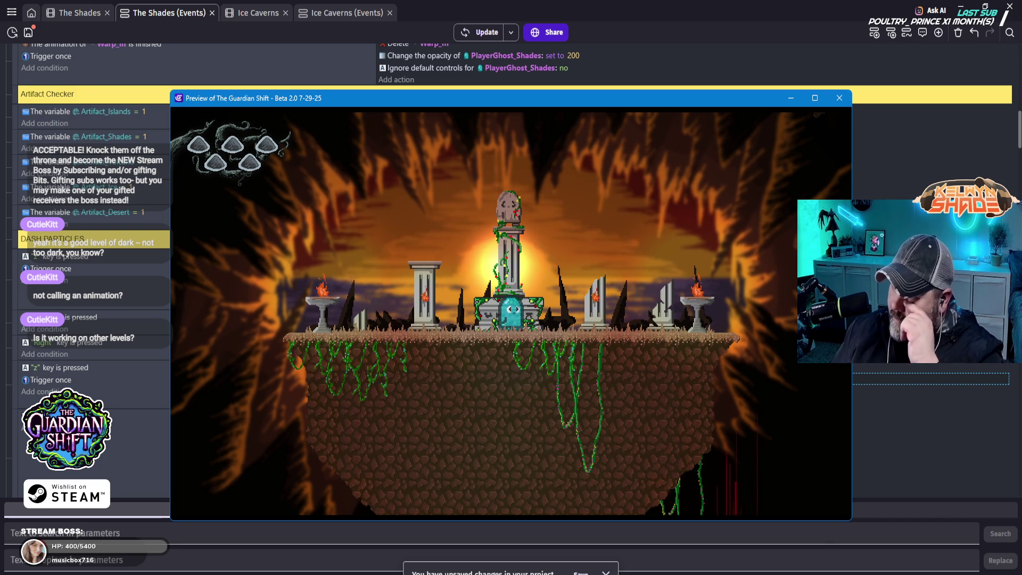
left_click(847, 96)
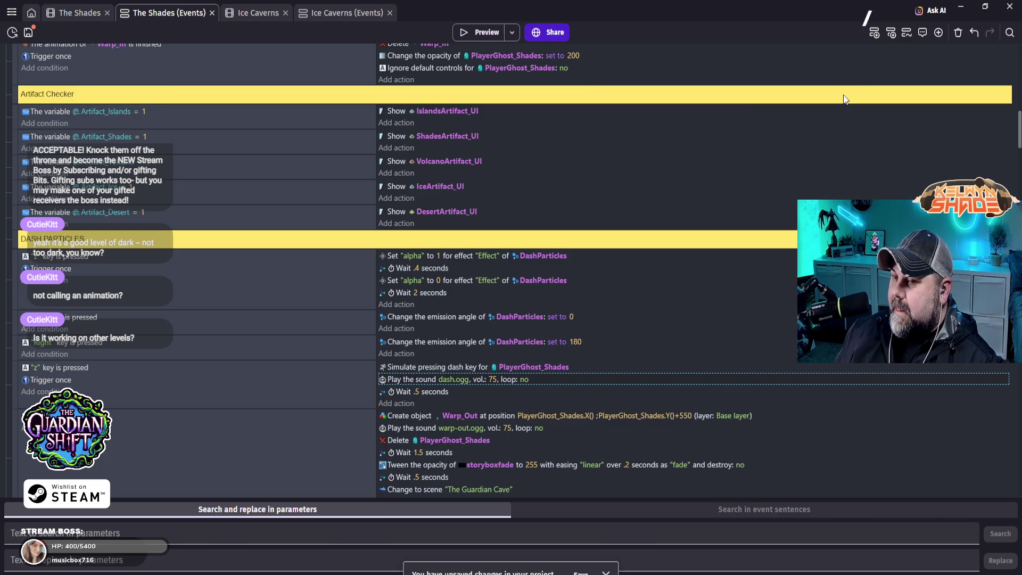
- Remove the +550 offset so Warp_Out's Y position reads PlayerGhost_Shades.Y()
left_click(675, 417)
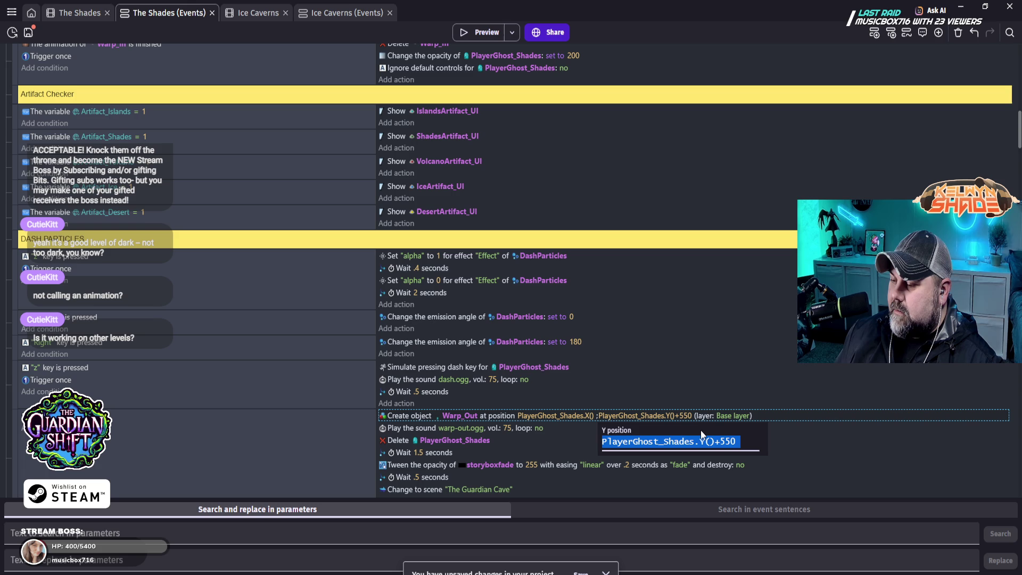
left_click(747, 443)
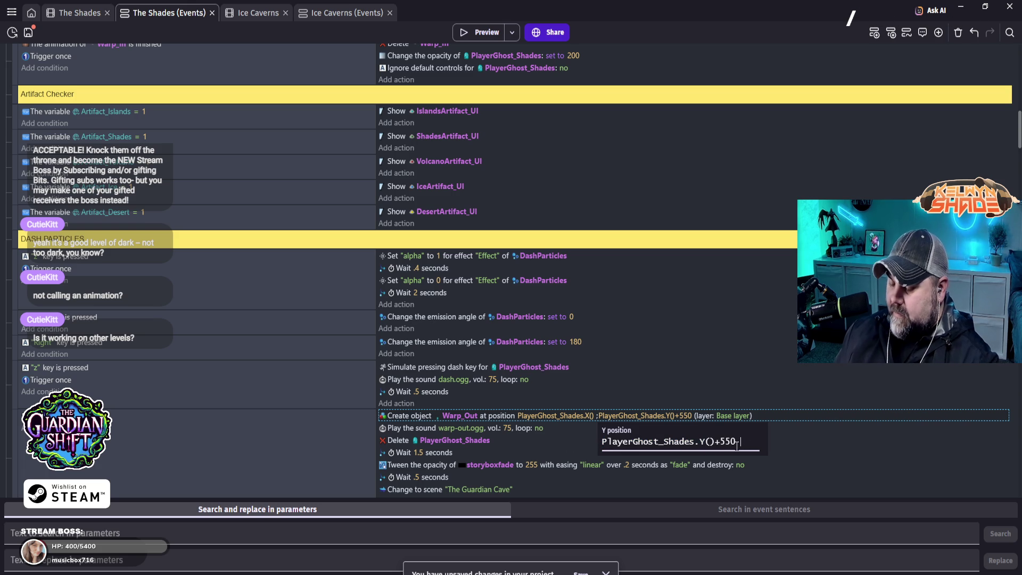
key("BackSpace")
key("BackSpace")
key("BackSpace")
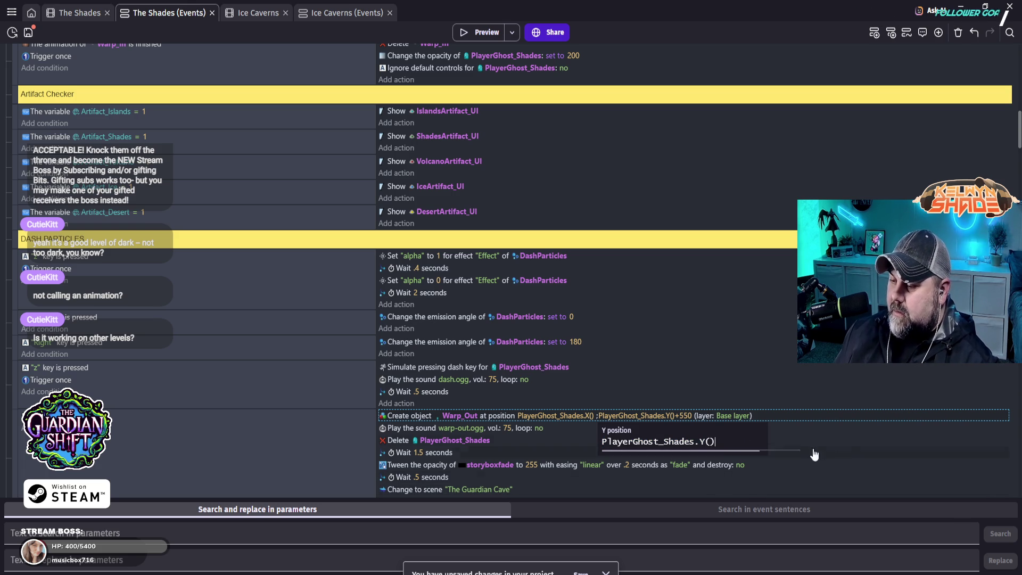
left_click(837, 445)
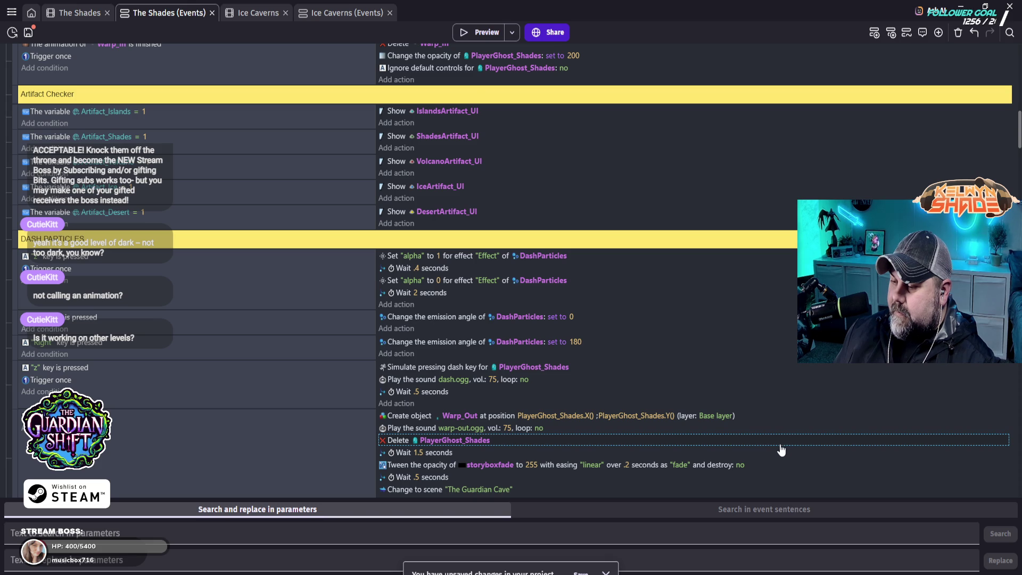
- Preview the game, fly the ghost left into the glowing mossy warp stone, then close the preview
left_click(477, 32)
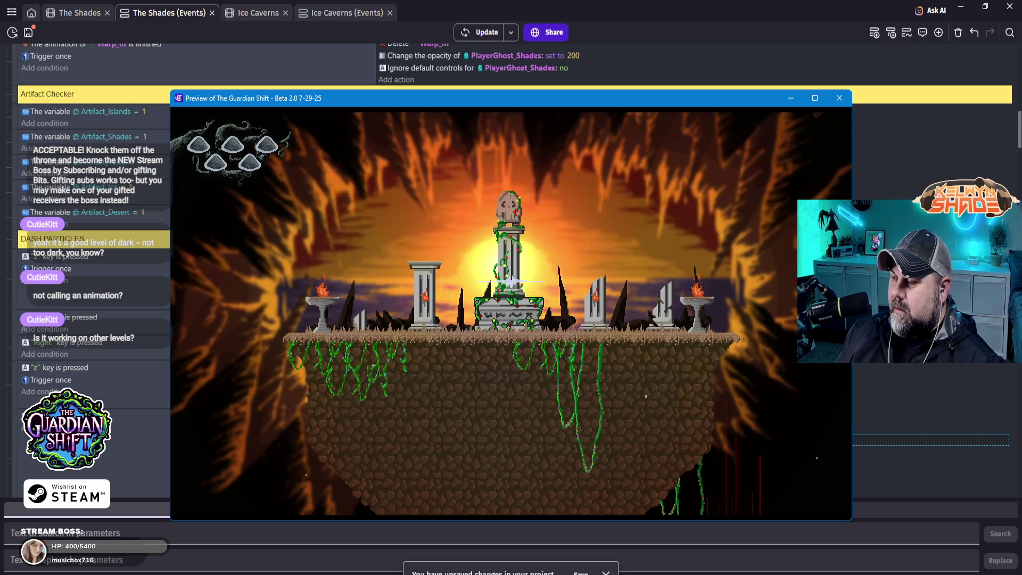
key("Left")
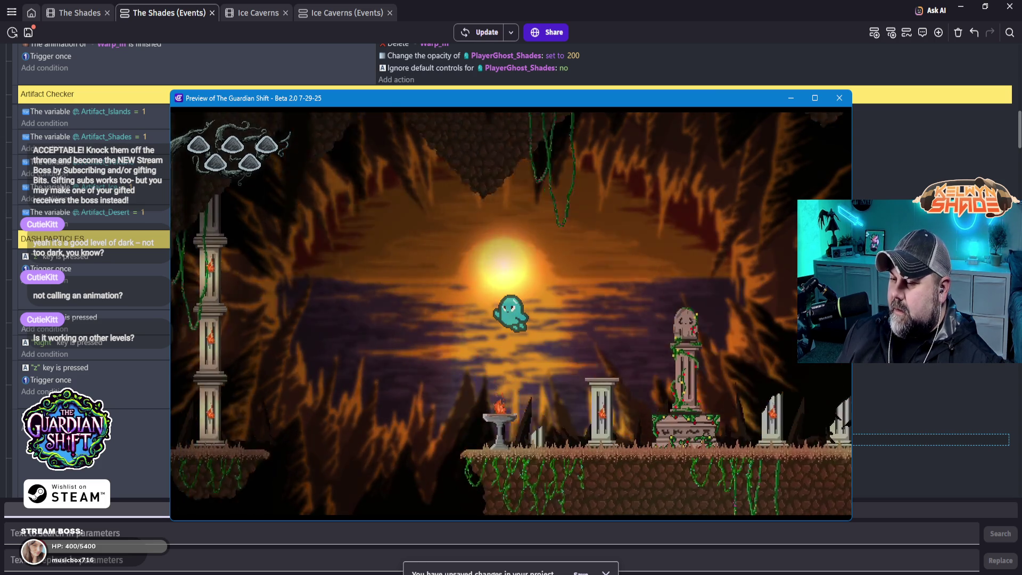
key("Left")
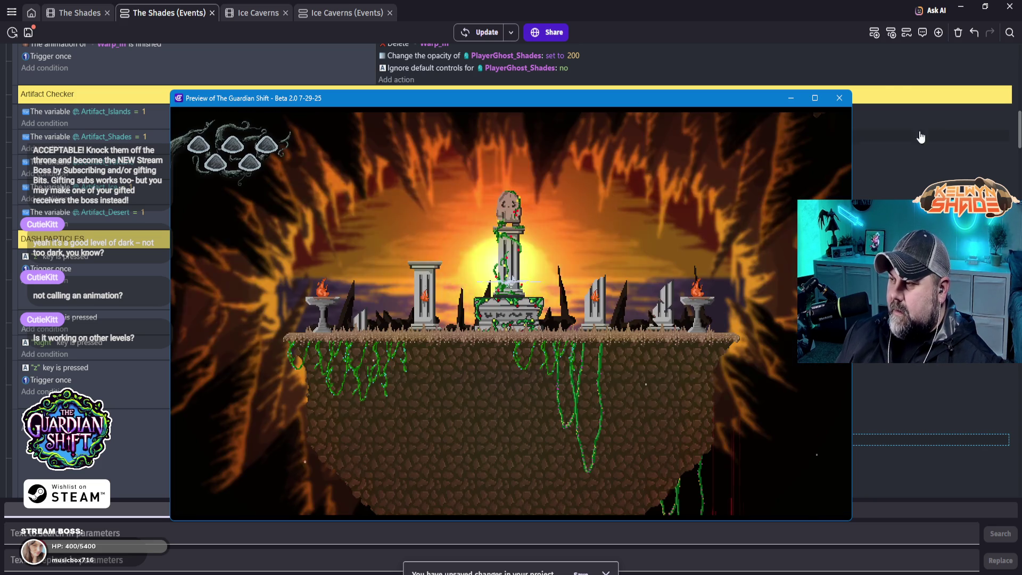
left_click(840, 98)
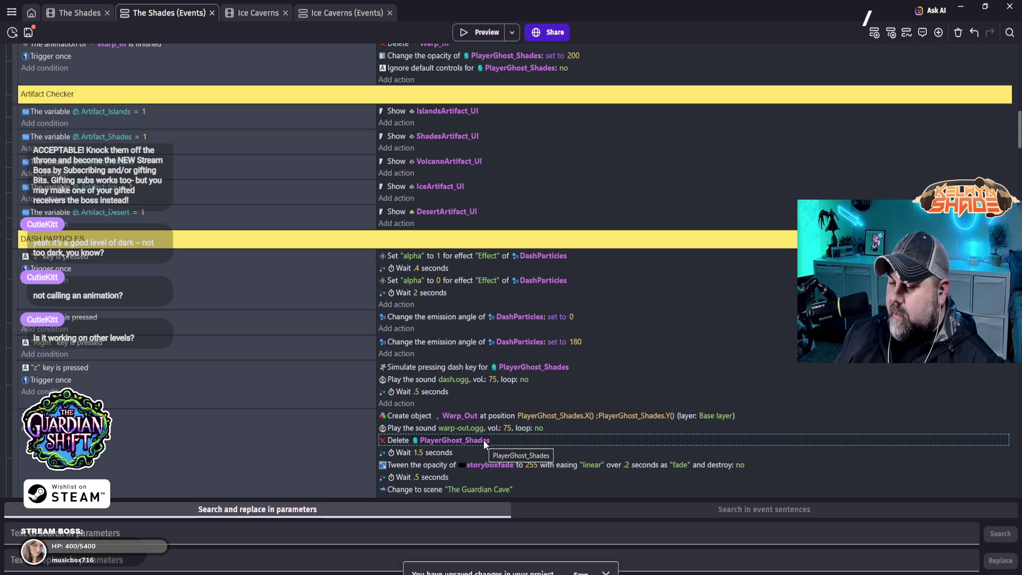
- Scroll the events sheet to the Up-key event that creates Warp_Out and changes to The Guardian Cave
scroll(603, 461, "down", 3)
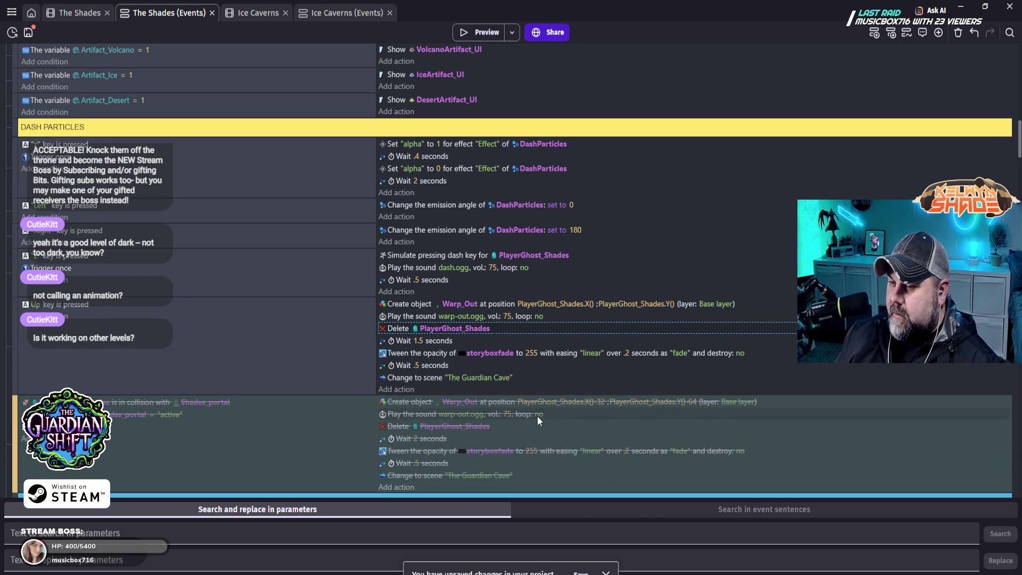
scroll(106, 224, "up", 4)
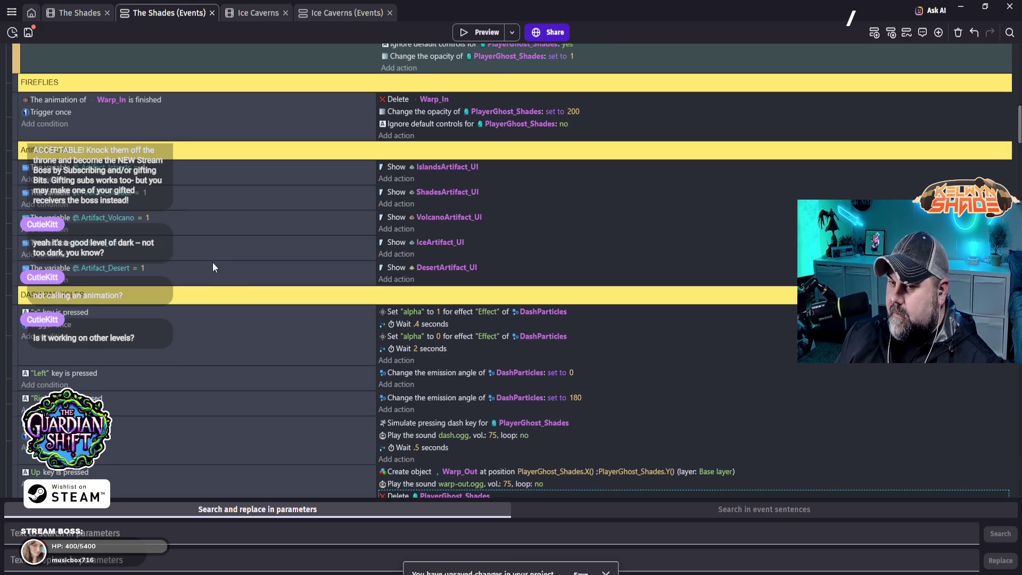
scroll(227, 280, "up", 3)
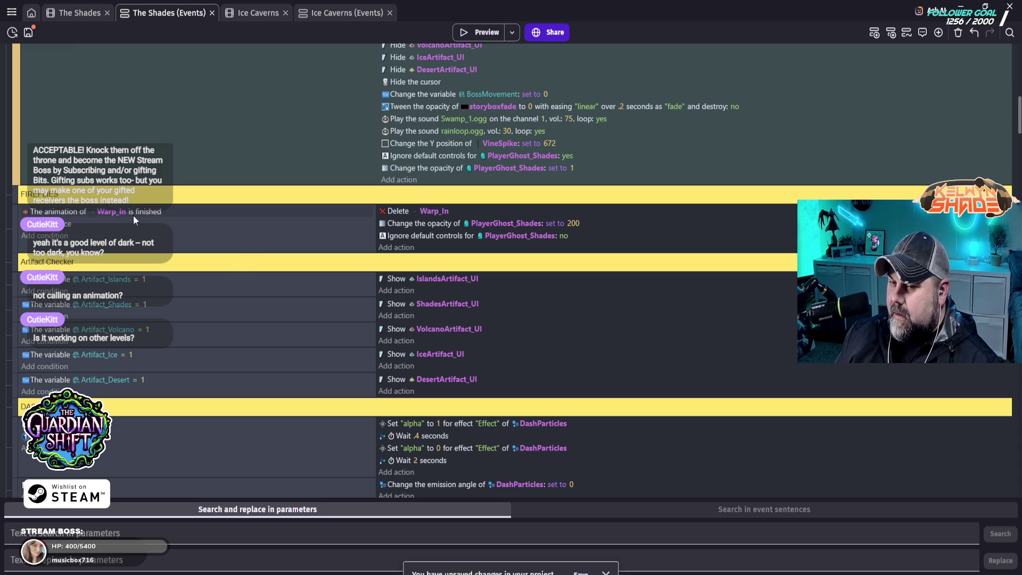
scroll(405, 227, "up", 15)
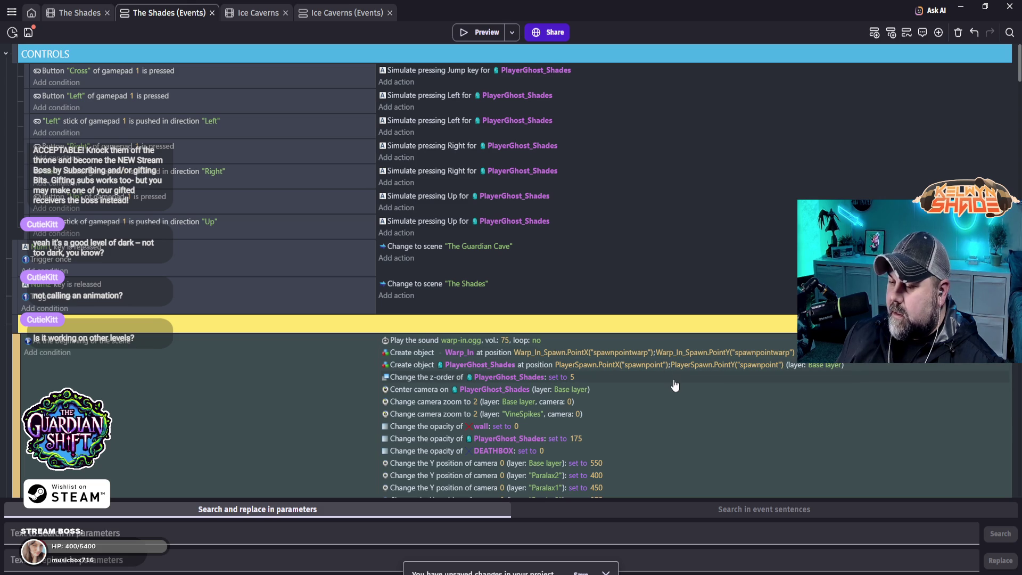
scroll(660, 392, "down", 2)
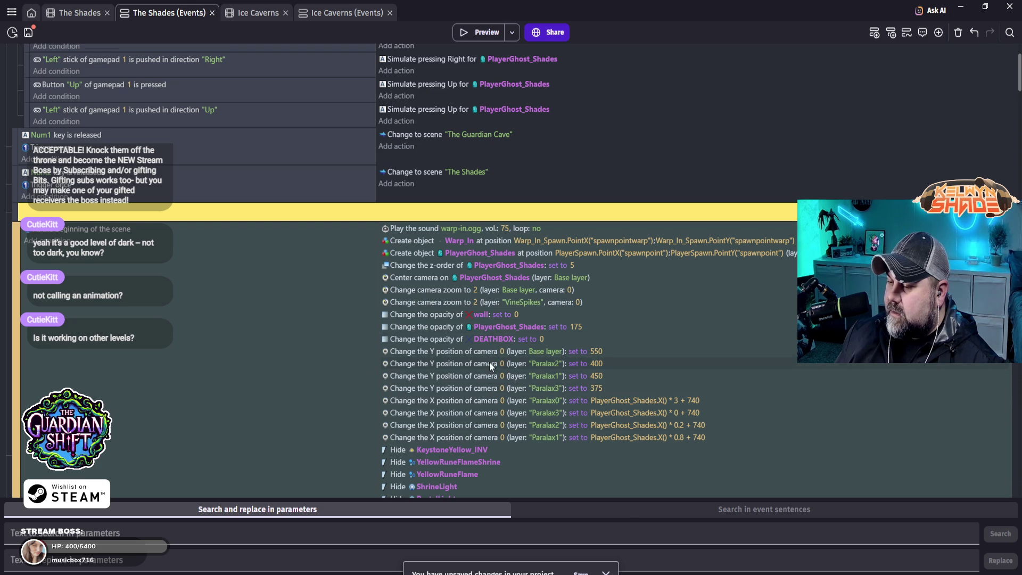
scroll(490, 364, "down", 2)
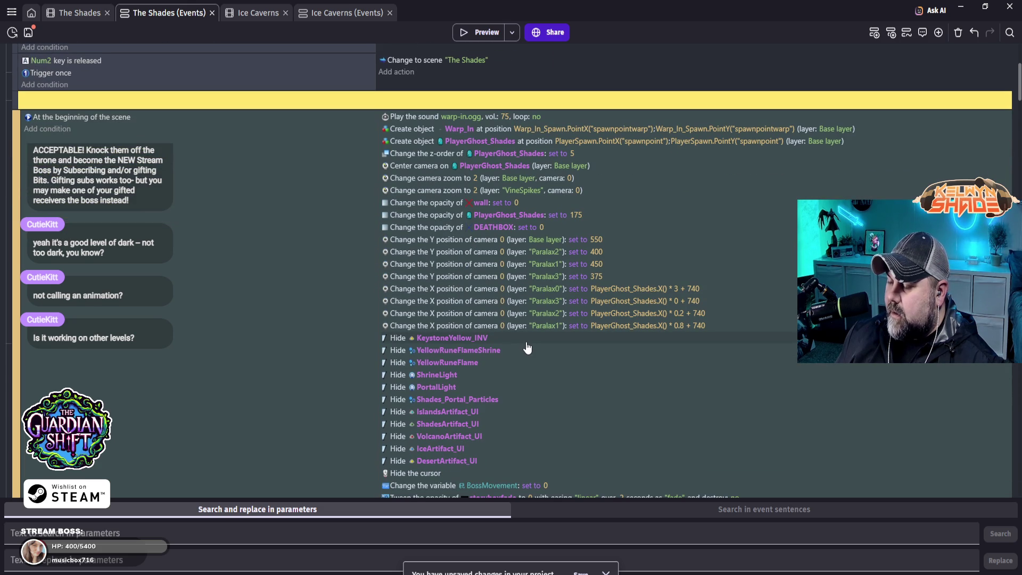
scroll(527, 347, "down", 2)
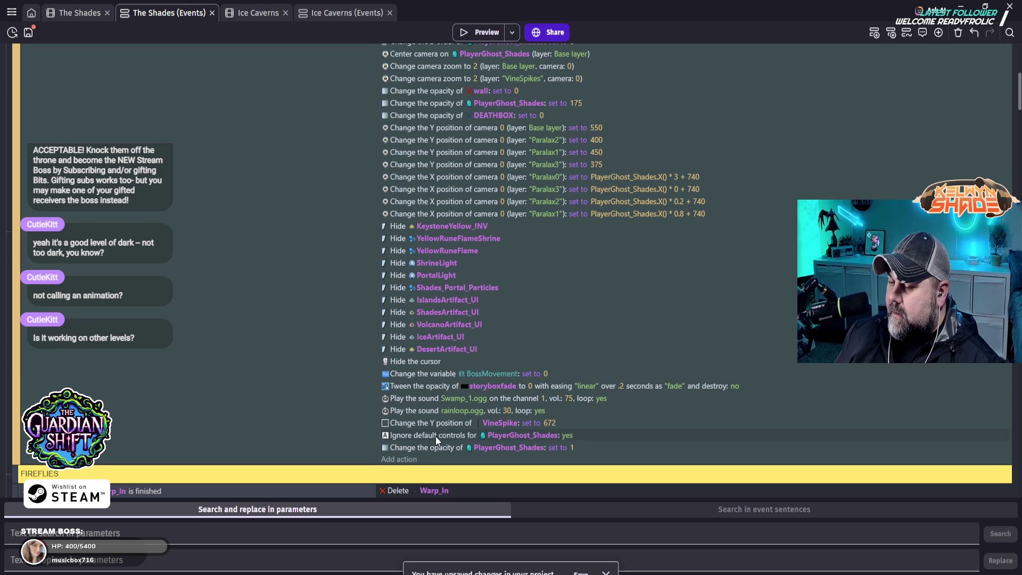
scroll(436, 436, "down", 7)
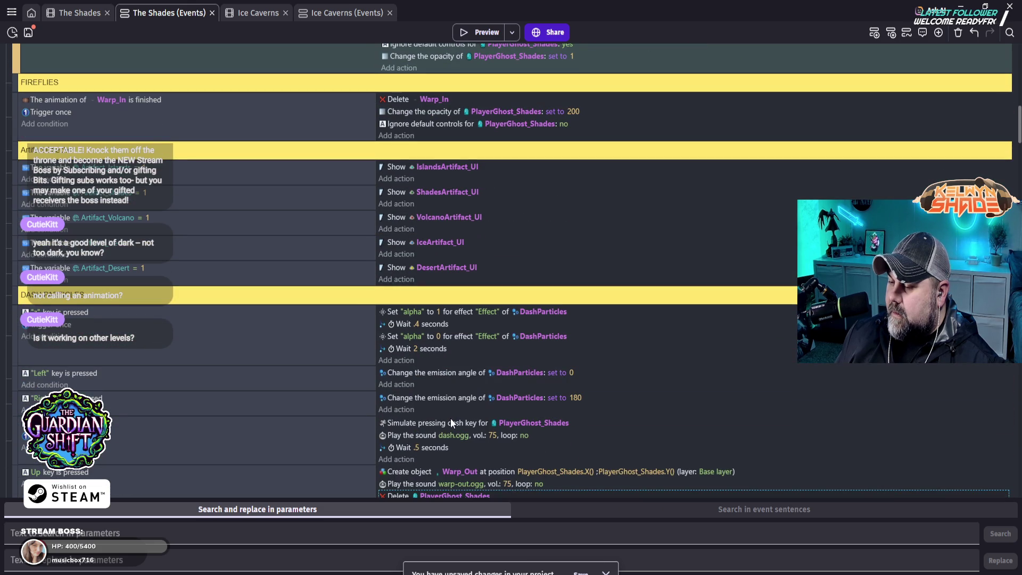
scroll(452, 416, "down", 2)
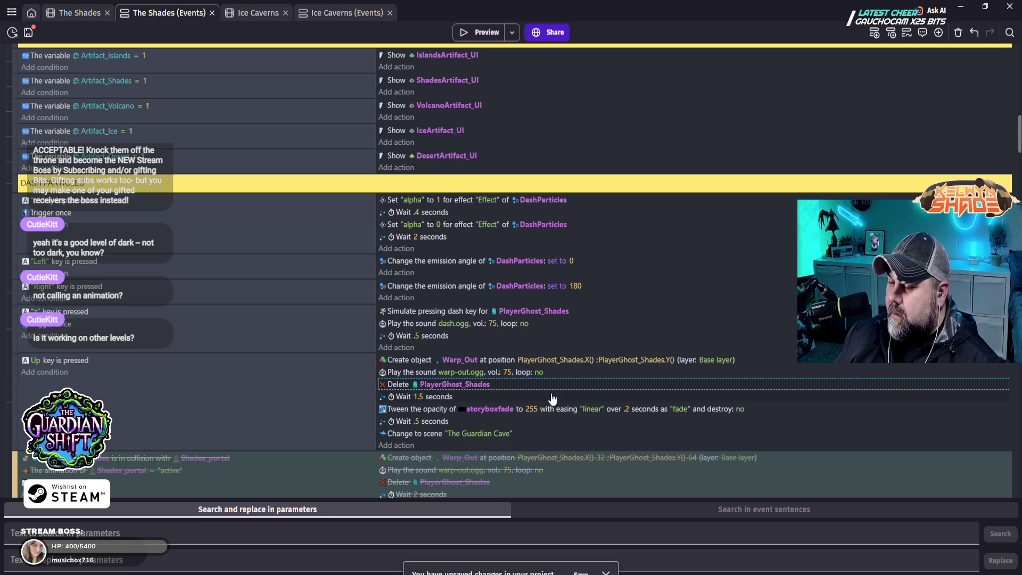
left_click(594, 359)
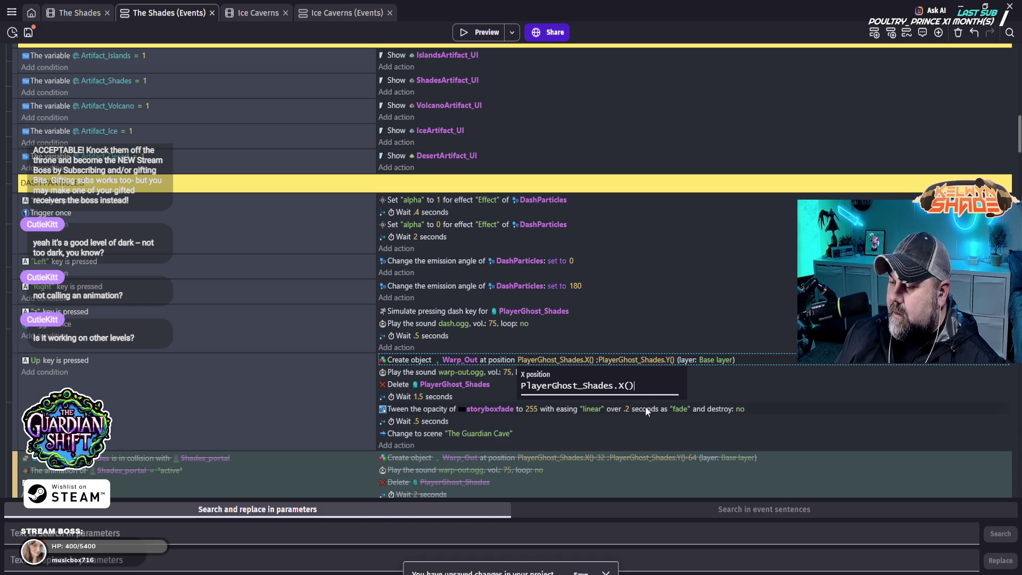
type("center")
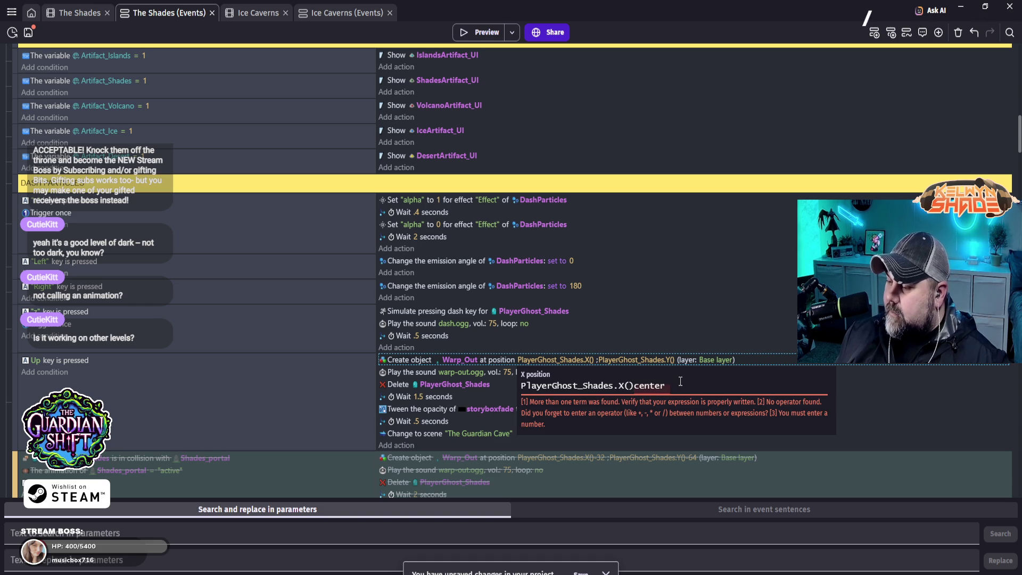
left_click_drag(673, 387, 636, 386)
type("cente")
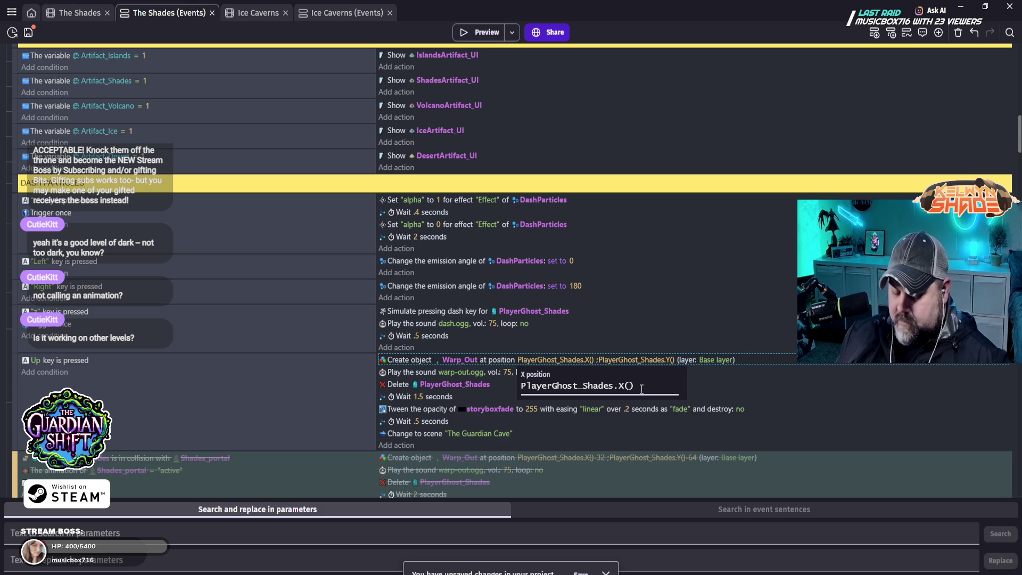
type("r")
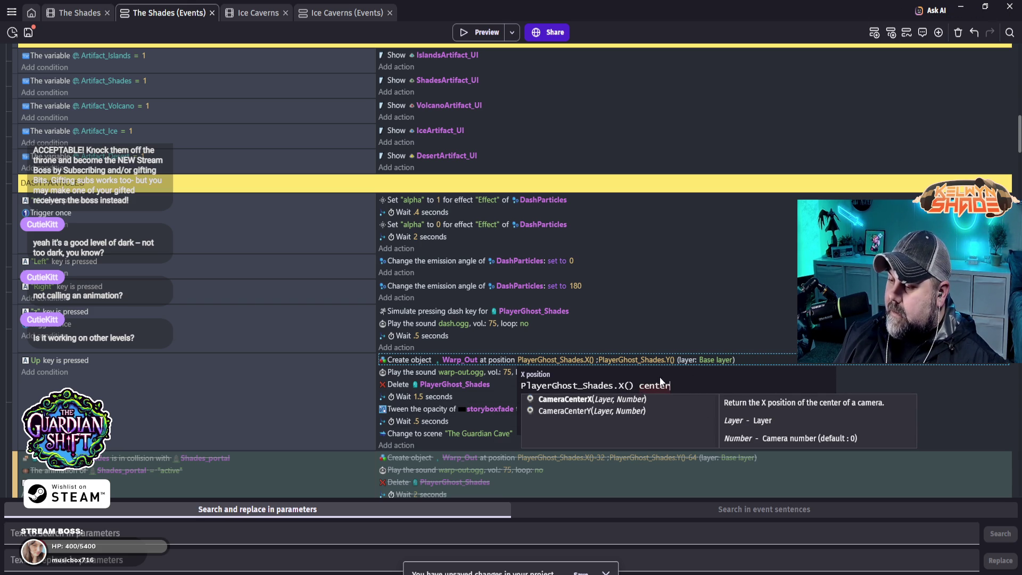
left_click_drag(675, 382, 640, 383)
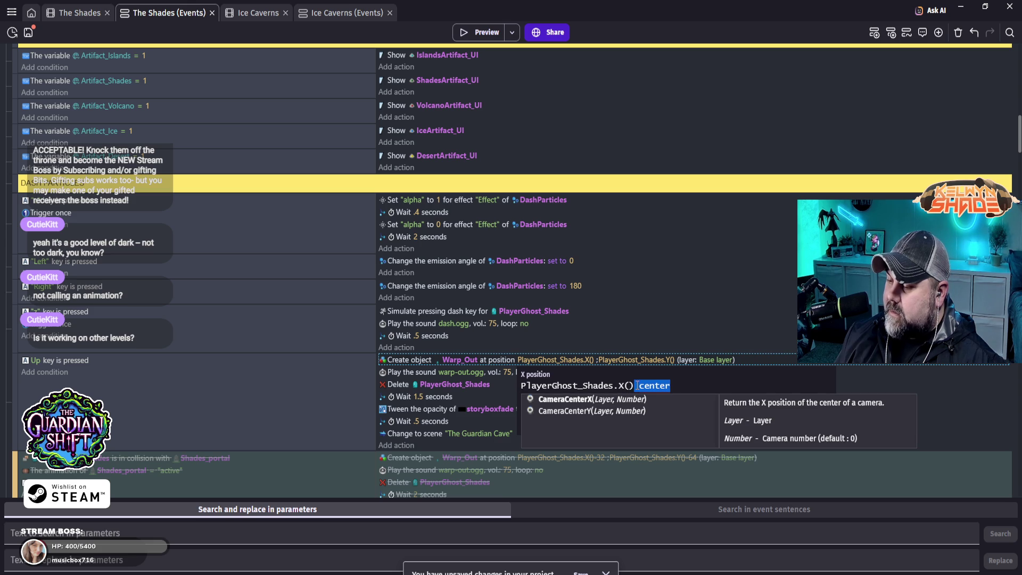
key("BackSpace")
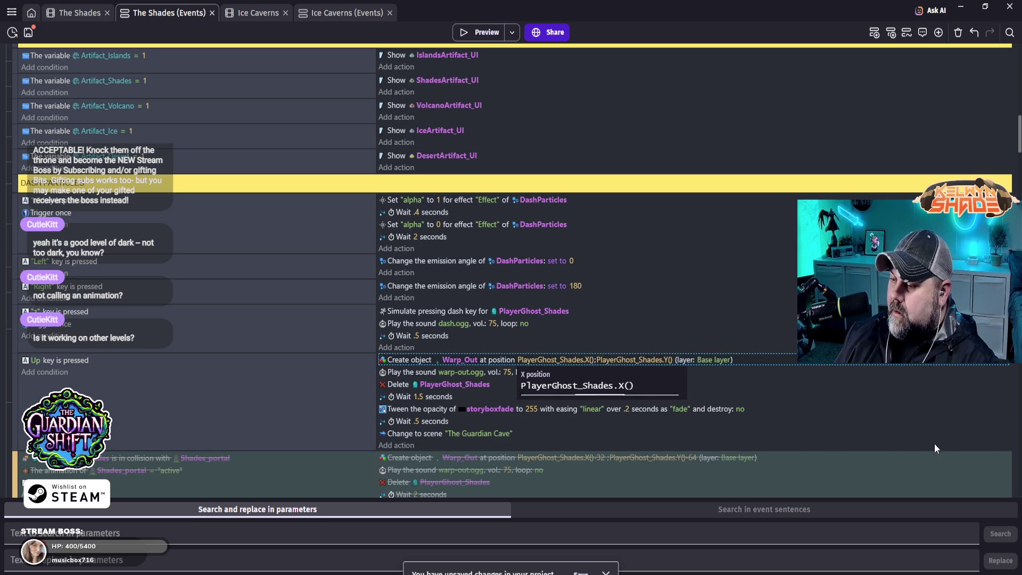
left_click(765, 445)
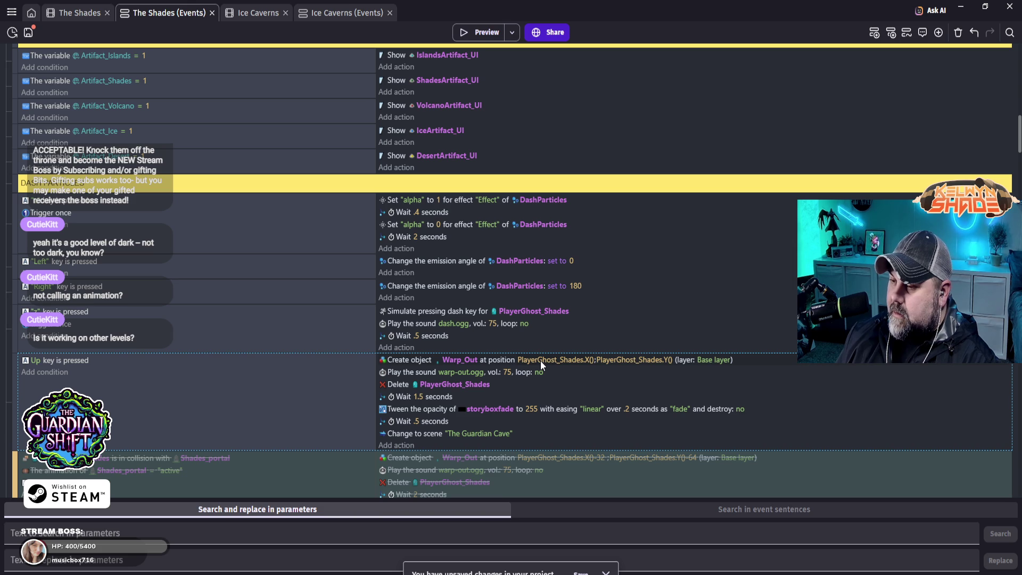
left_click(554, 359)
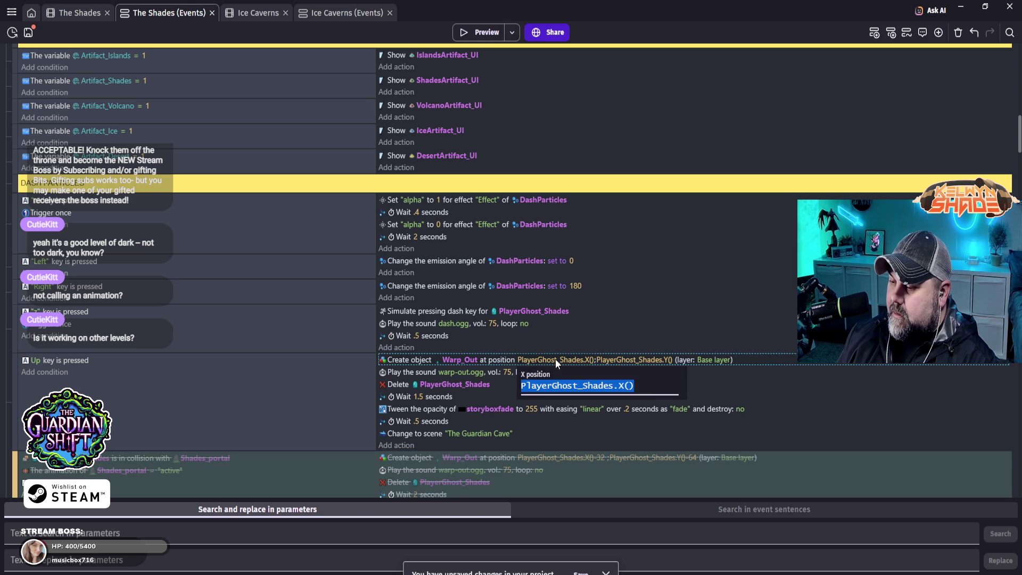
- Open the Create object Warp_Out action editor showing X PlayerGhost_Shades.X() and Y PlayerGhost_Shades.Y()
double_click(546, 362)
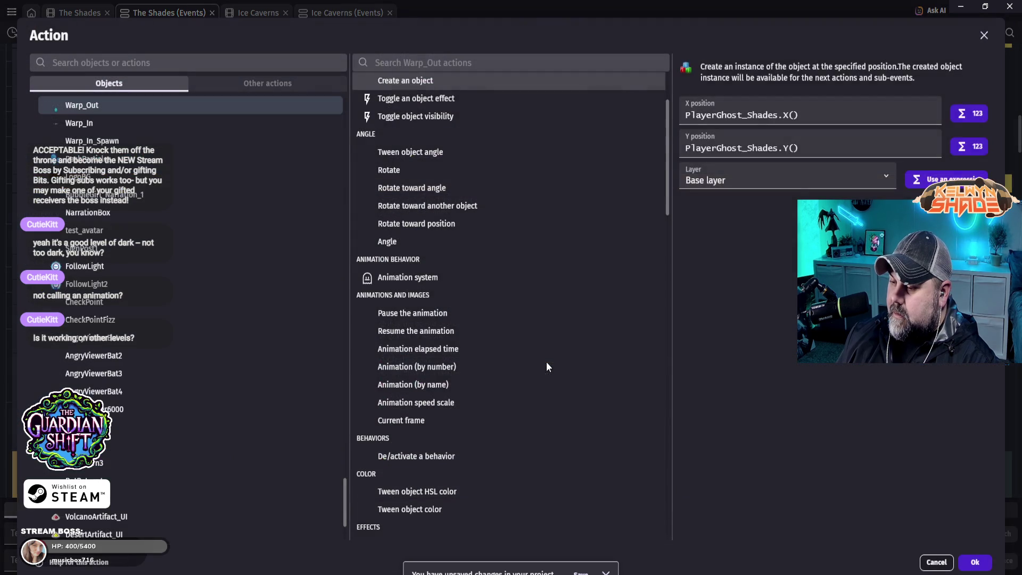
left_click(571, 364)
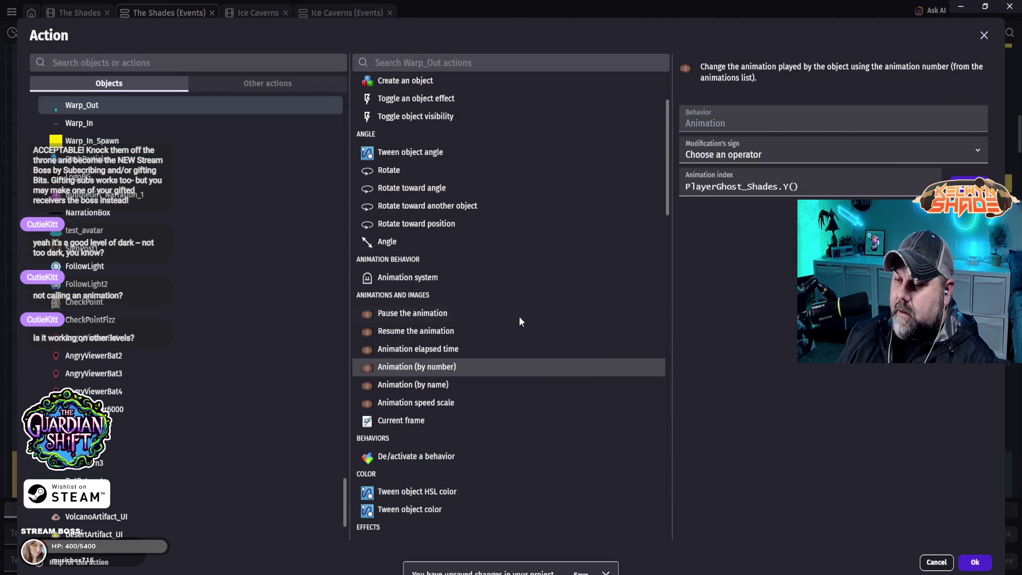
scroll(504, 314, "up", 2)
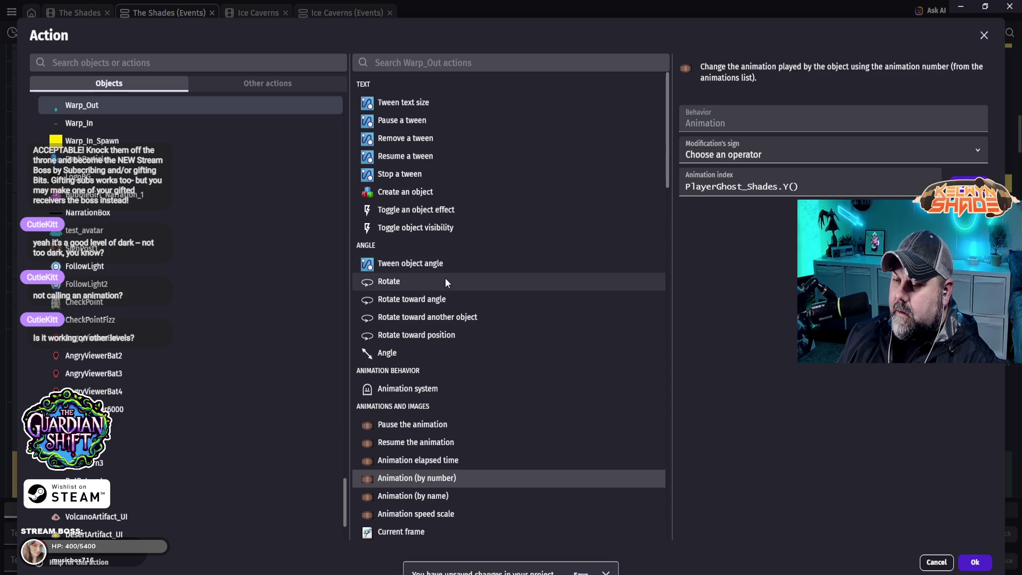
scroll(463, 351, "down", 4)
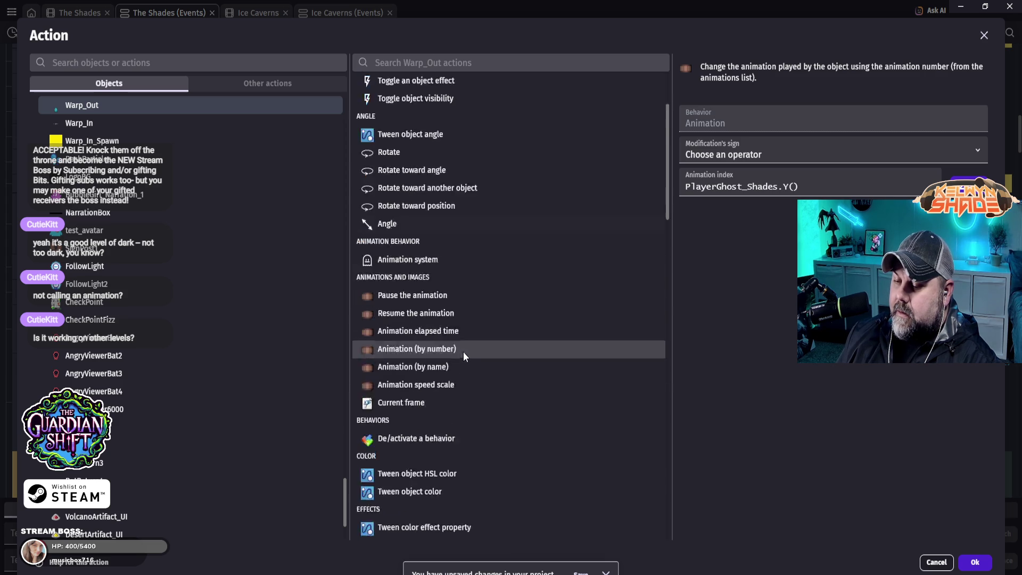
scroll(467, 350, "down", 6)
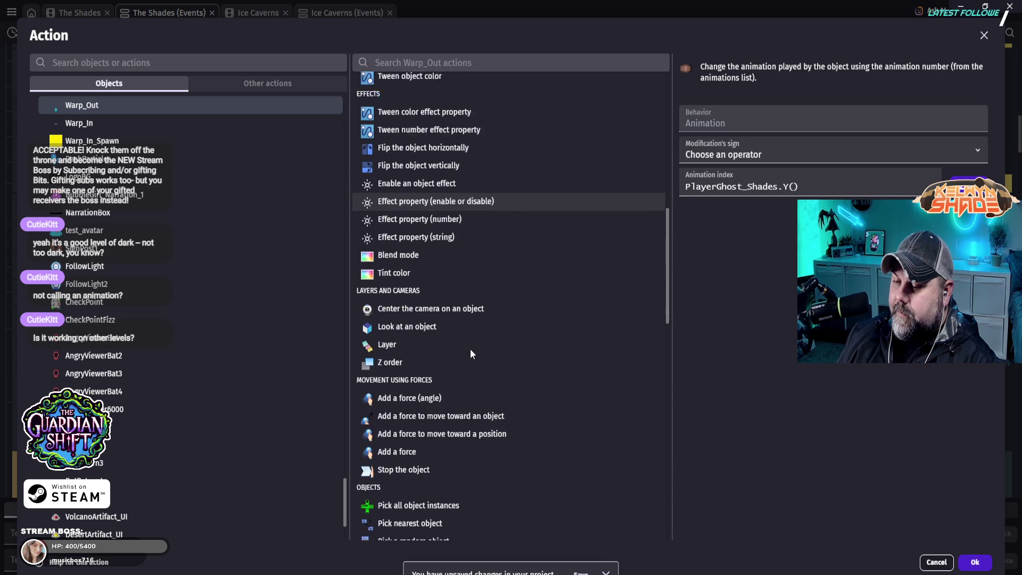
scroll(456, 342, "down", 2)
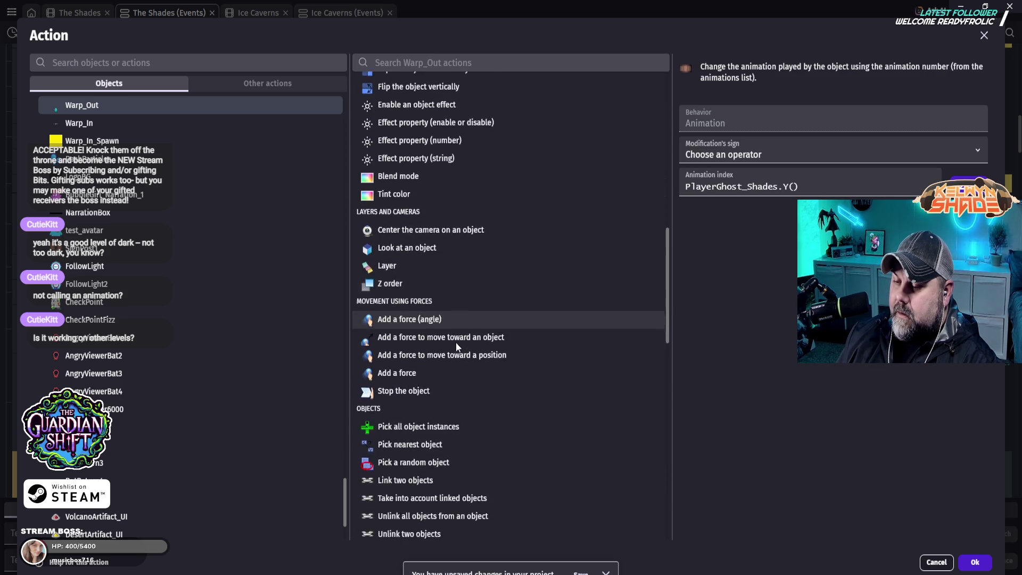
scroll(455, 343, "down", 3)
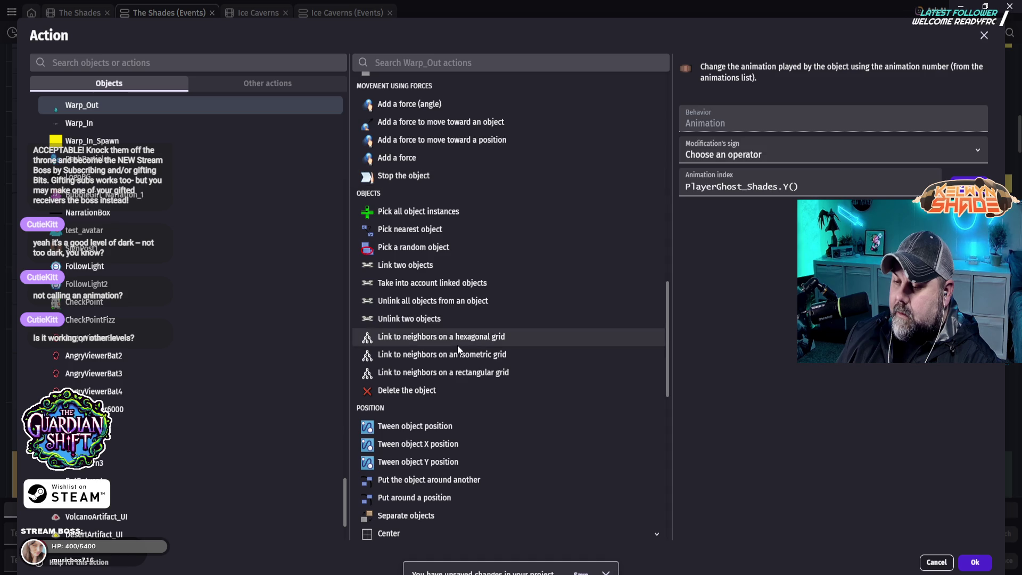
left_click(936, 562)
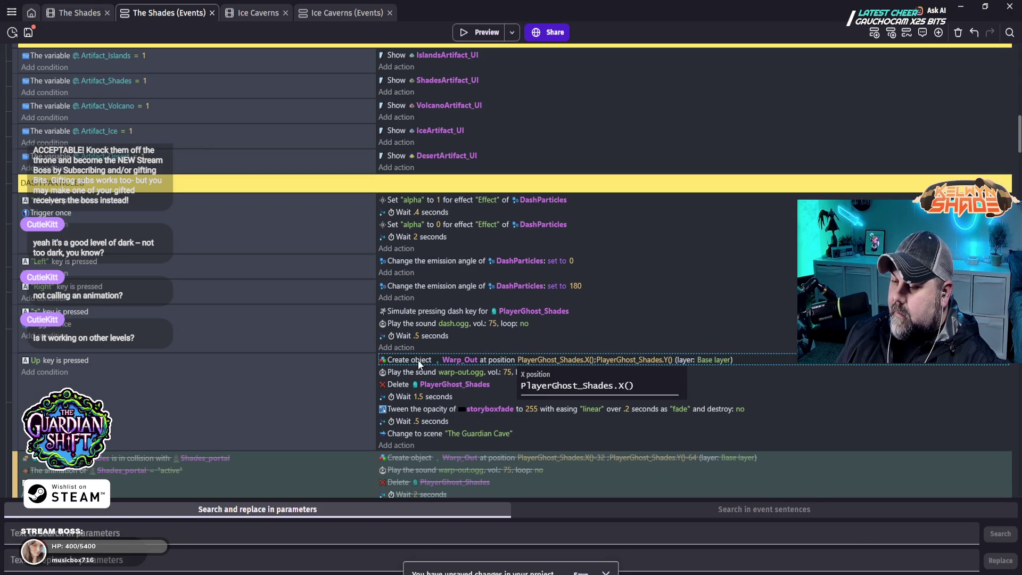
double_click(548, 359)
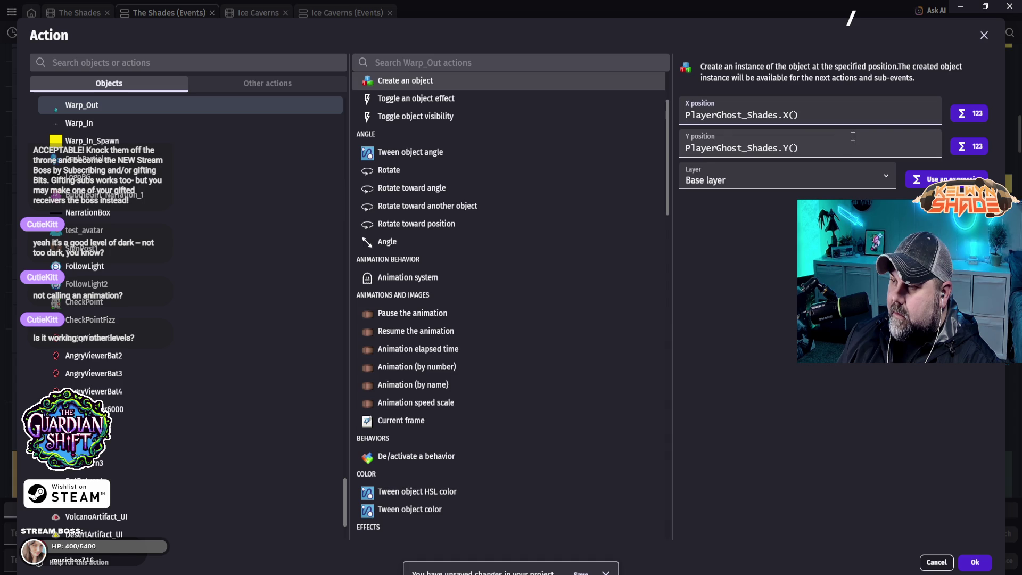
scroll(577, 254, "up", 2)
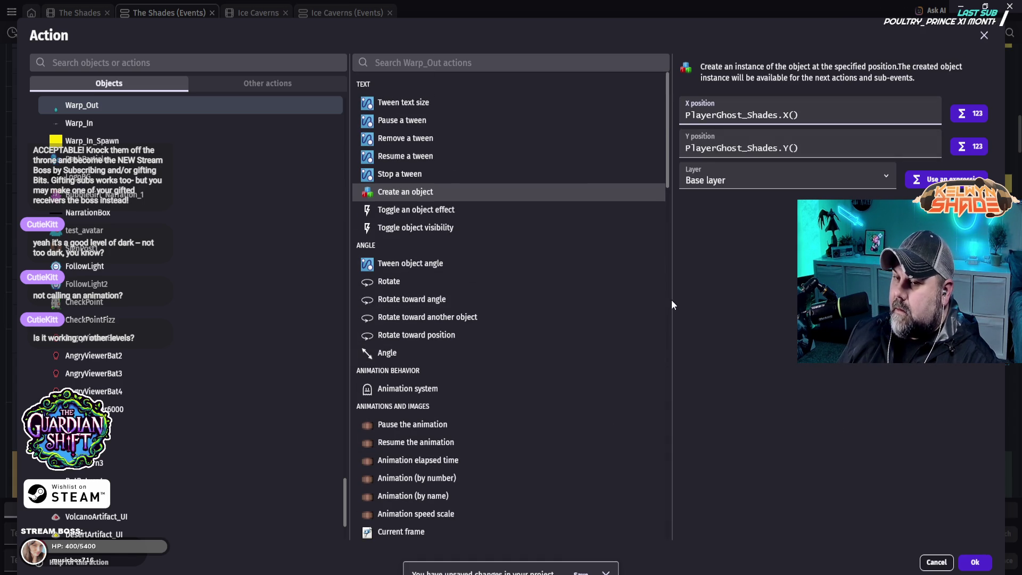
- Browse the Objects and Sprite expression categories for the X position, then close the list
left_click(960, 117)
left_click(753, 167)
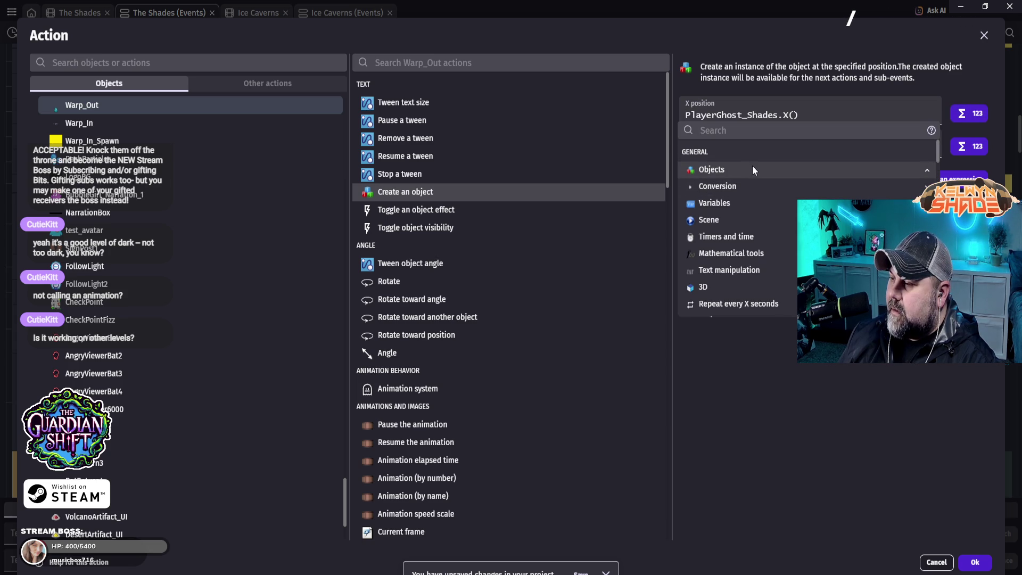
left_click(749, 188)
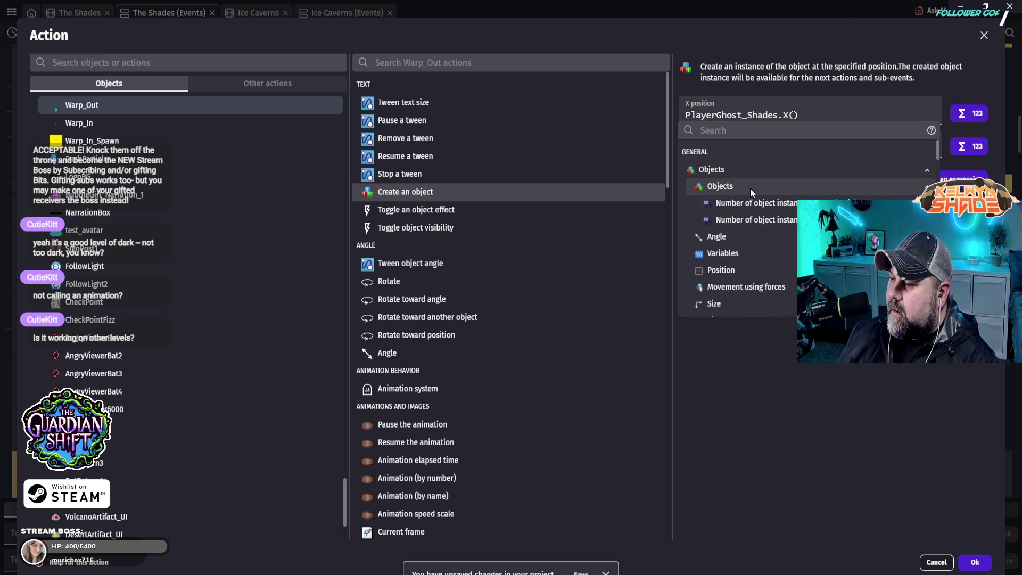
left_click(750, 186)
left_click(753, 167)
scroll(772, 212, "down", 6)
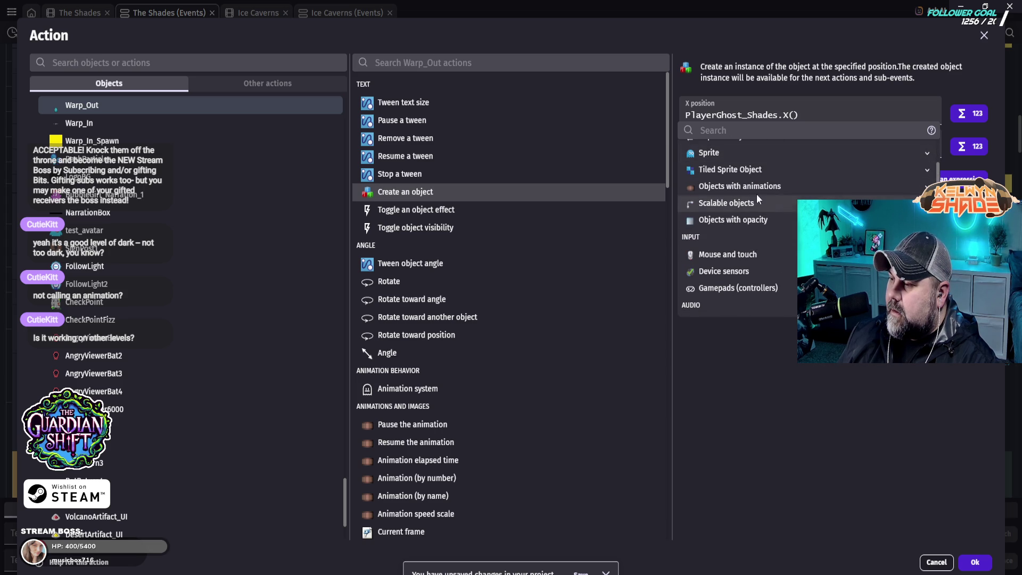
left_click(727, 152)
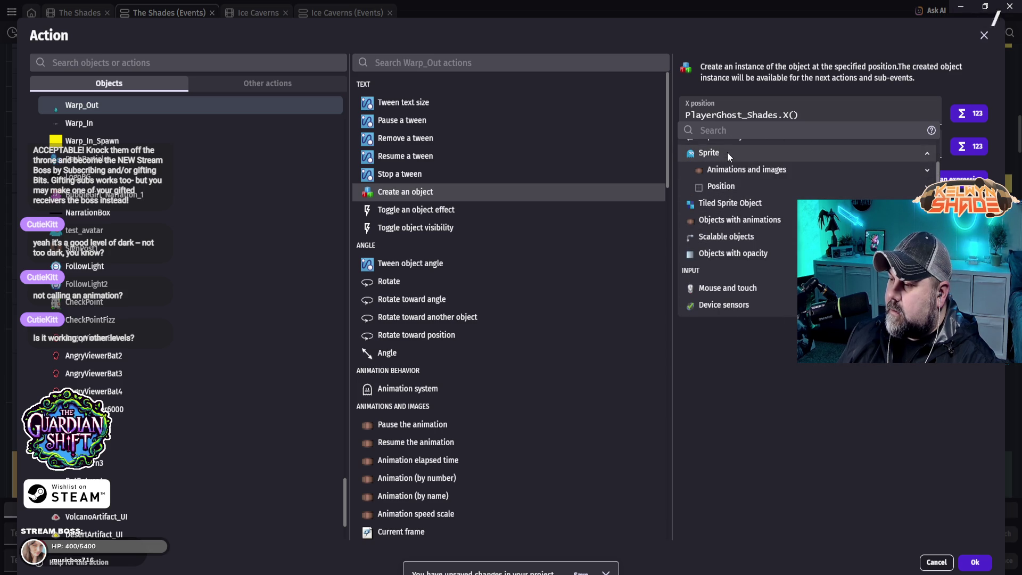
left_click(736, 187)
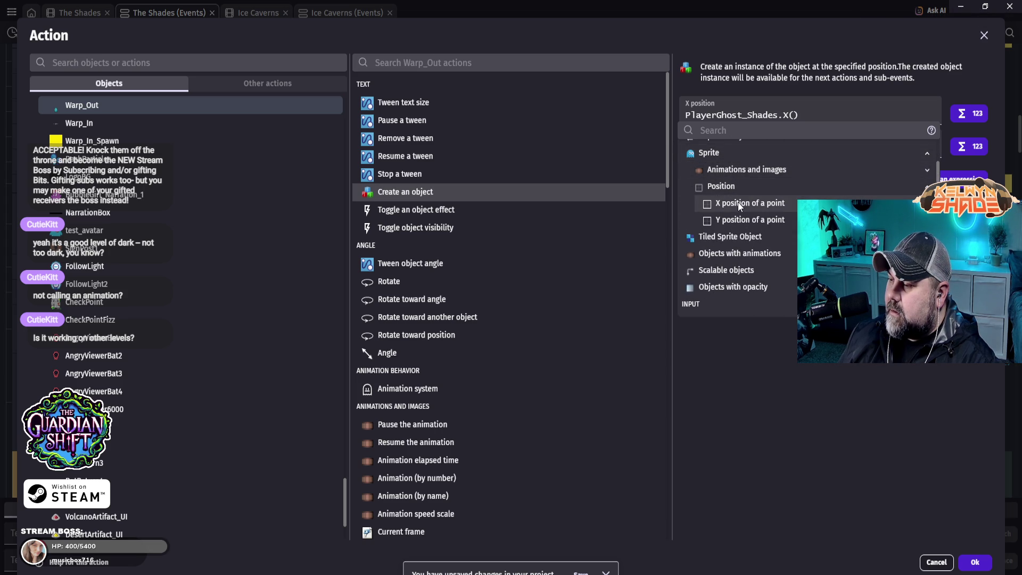
left_click(744, 173)
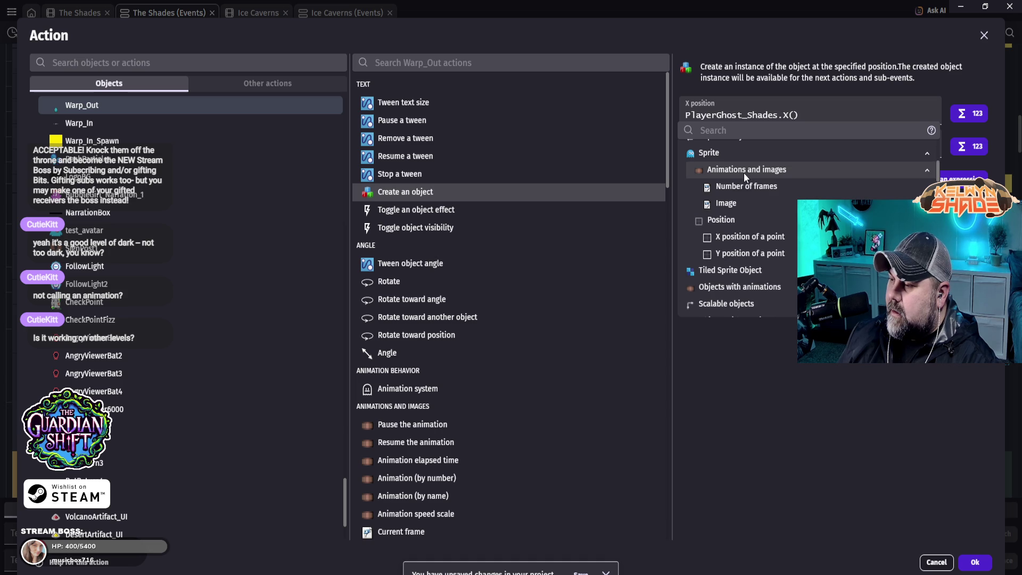
scroll(743, 172, "down", 3)
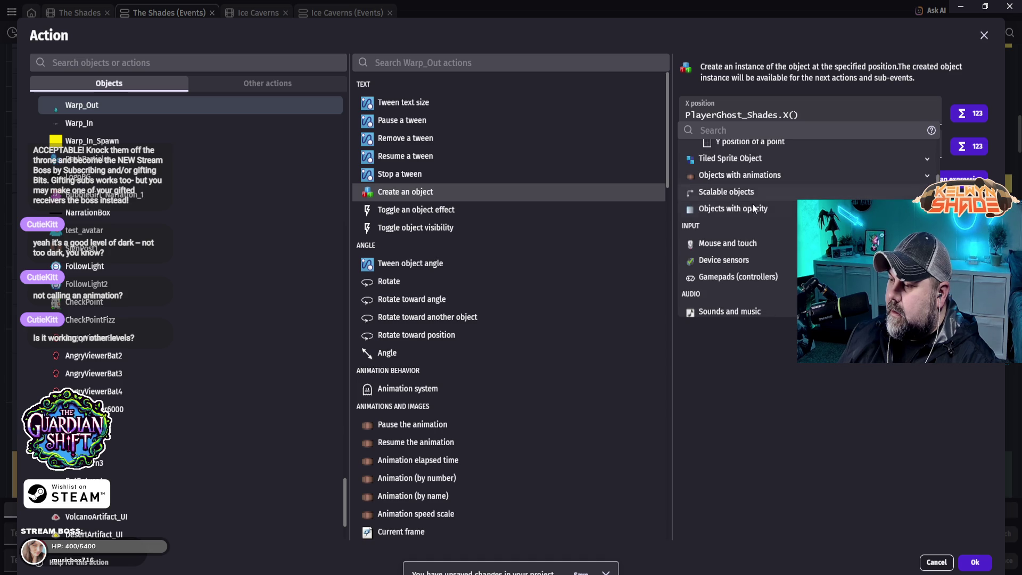
scroll(749, 209, "down", 5)
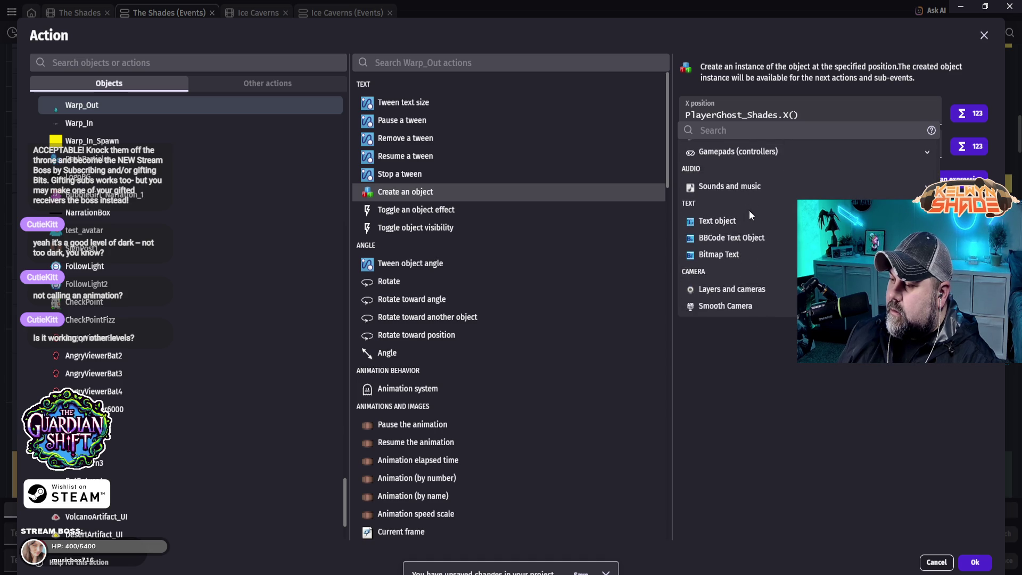
scroll(749, 209, "down", 6)
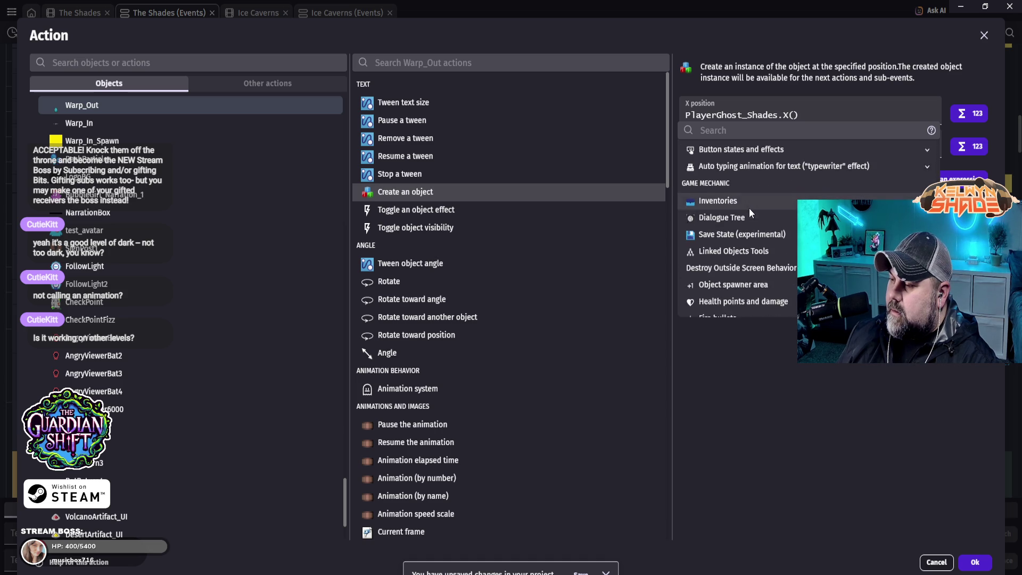
scroll(749, 208, "down", 3)
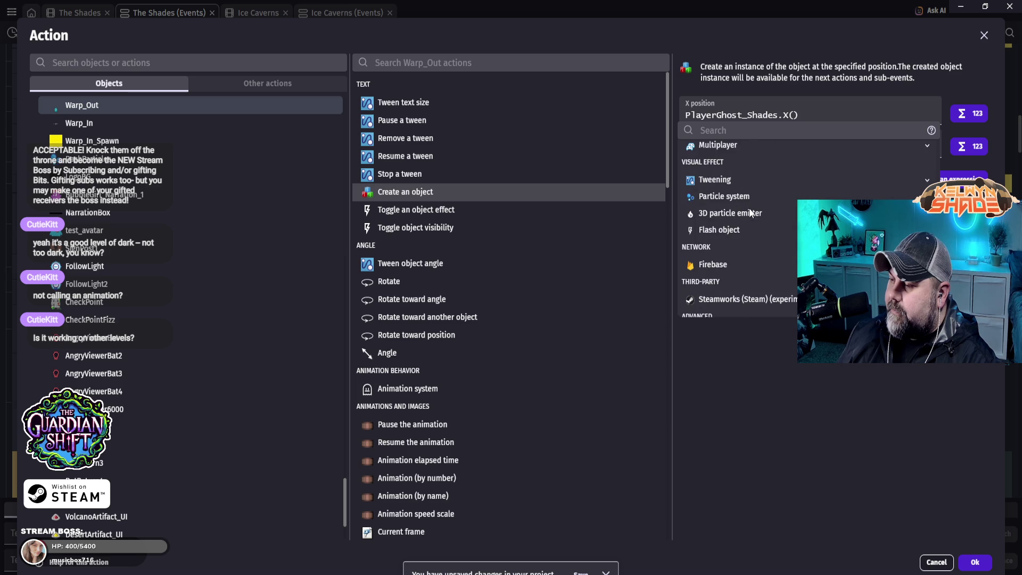
scroll(769, 254, "up", 10)
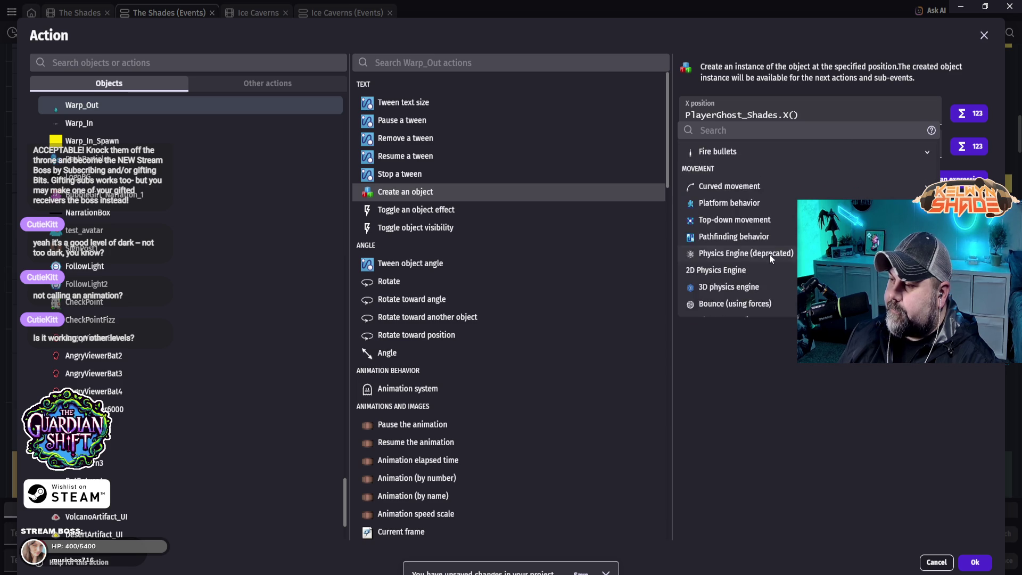
left_click(778, 257)
left_click(784, 394)
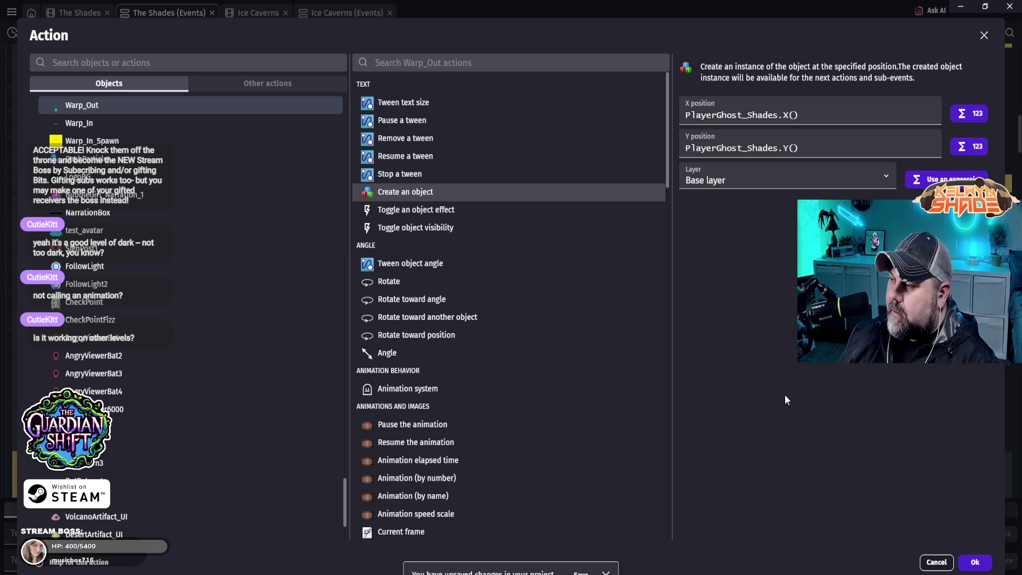
- Keep Warp_Out at PlayerGhost_Shades.X() and PlayerGhost_Shades.Y() on Base layer and confirm the action
left_click(789, 116)
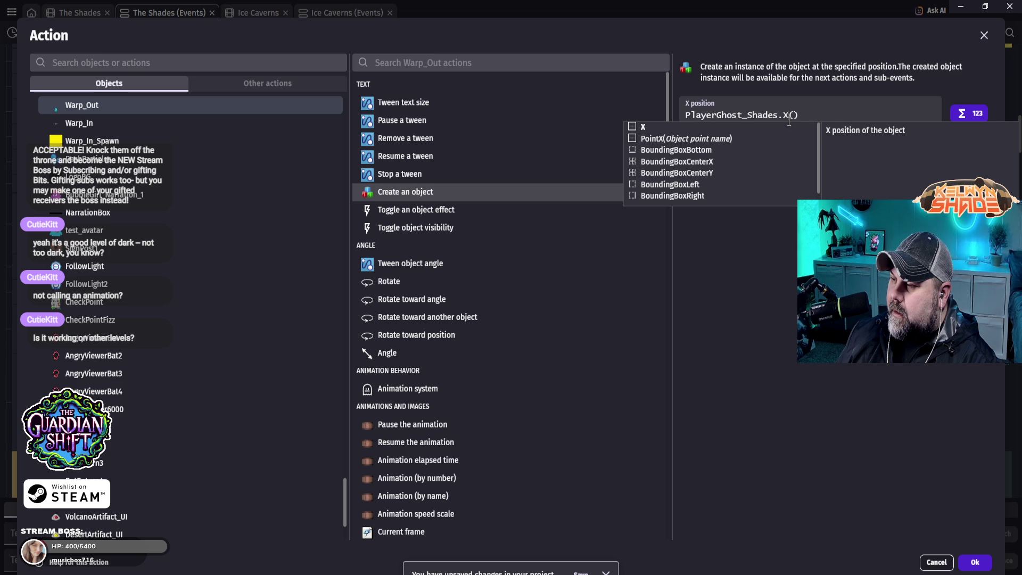
left_click(759, 114)
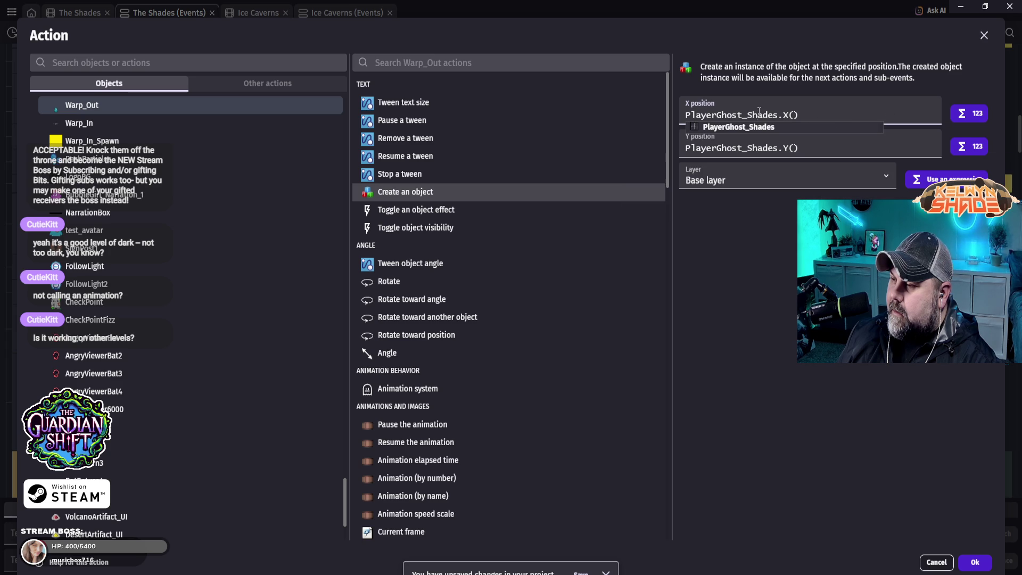
left_click(776, 115)
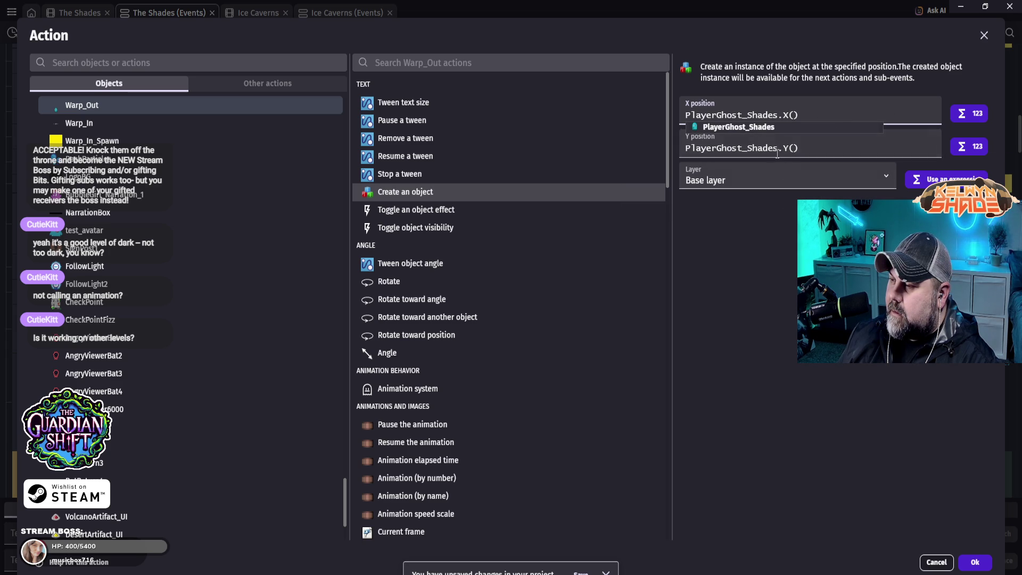
left_click(784, 239)
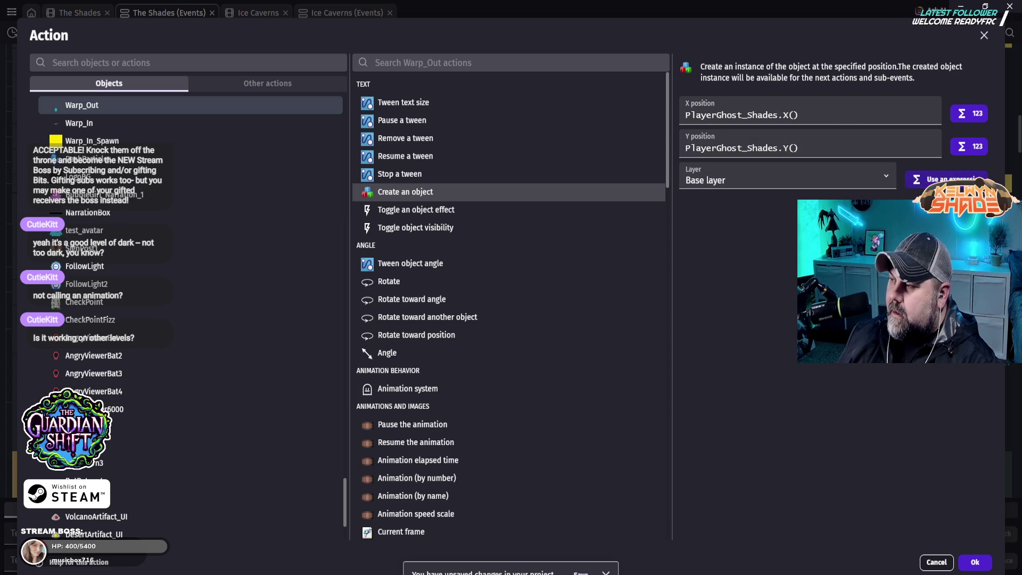
left_click(975, 562)
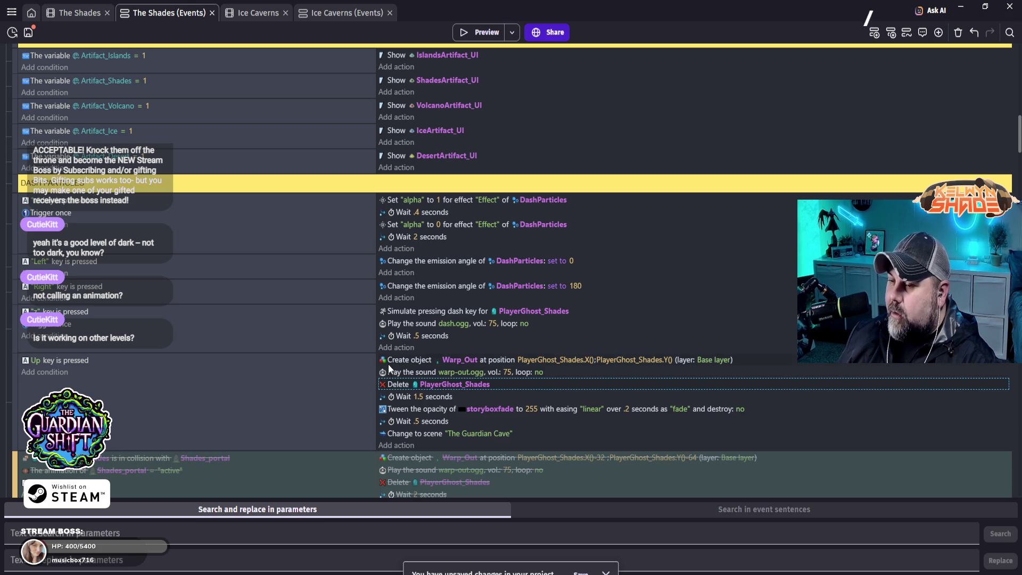
scroll(441, 349, "down", 3)
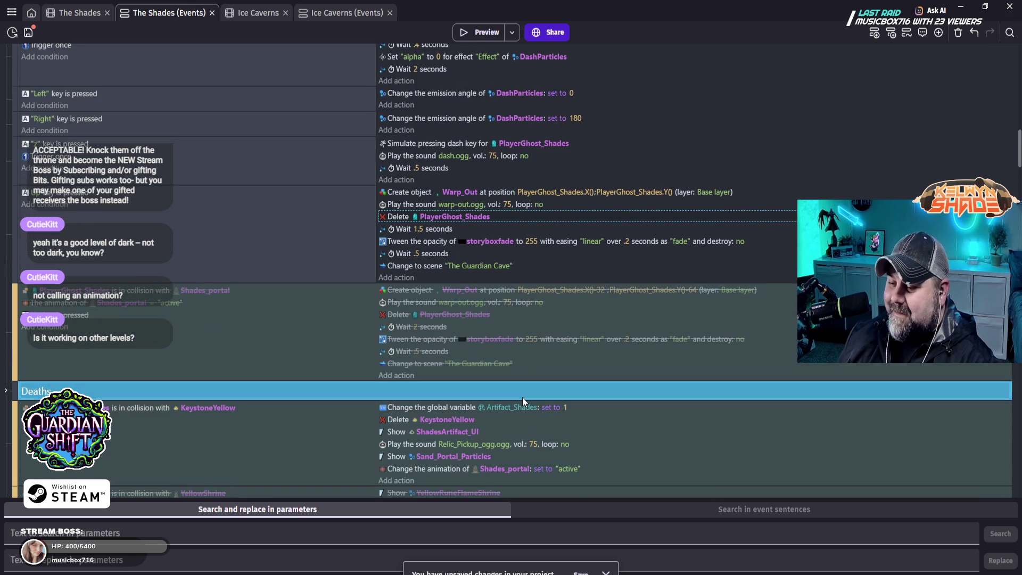
scroll(522, 398, "down", 1)
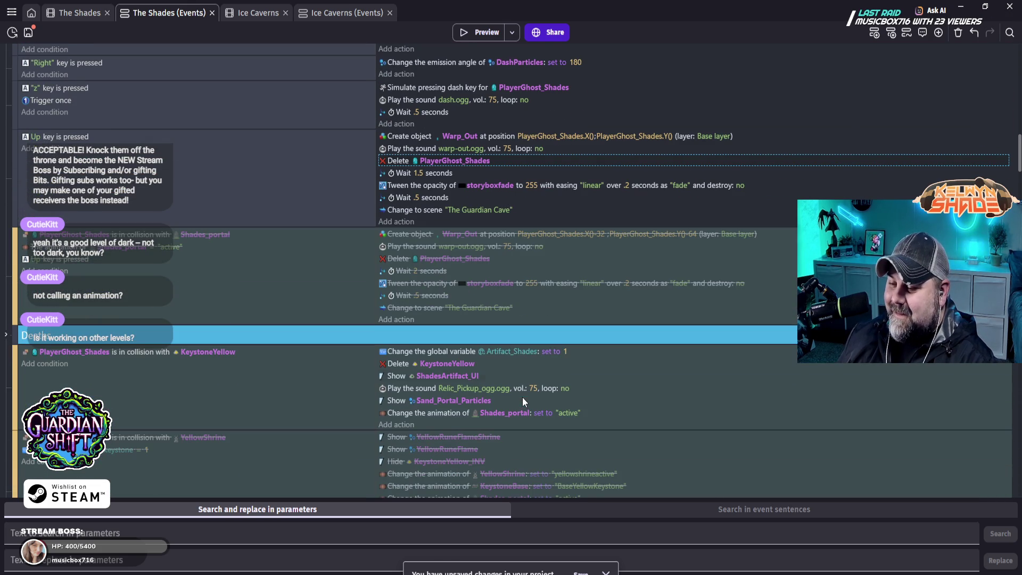
left_click(479, 34)
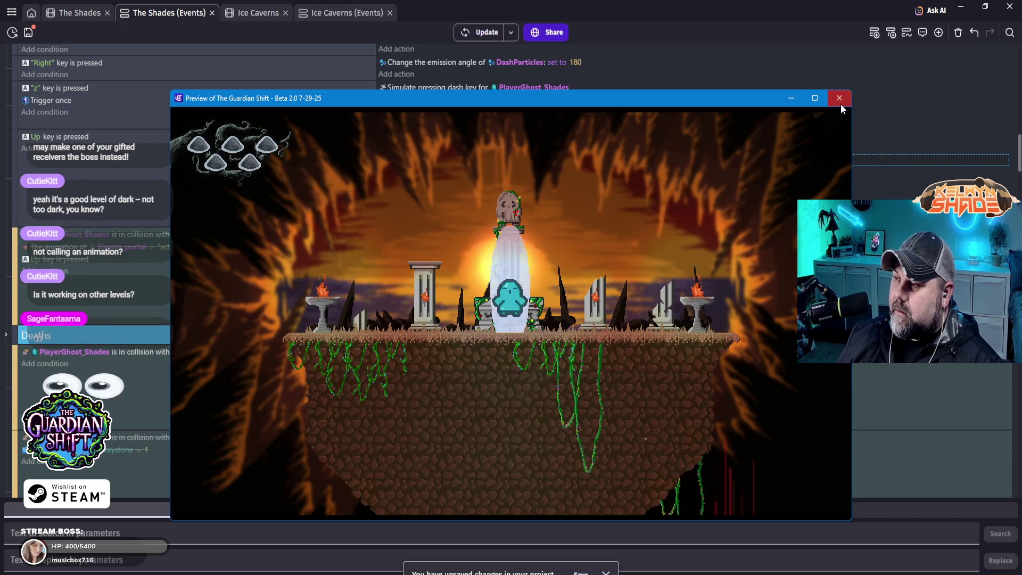
left_click(840, 99)
scroll(572, 315, "up", 2)
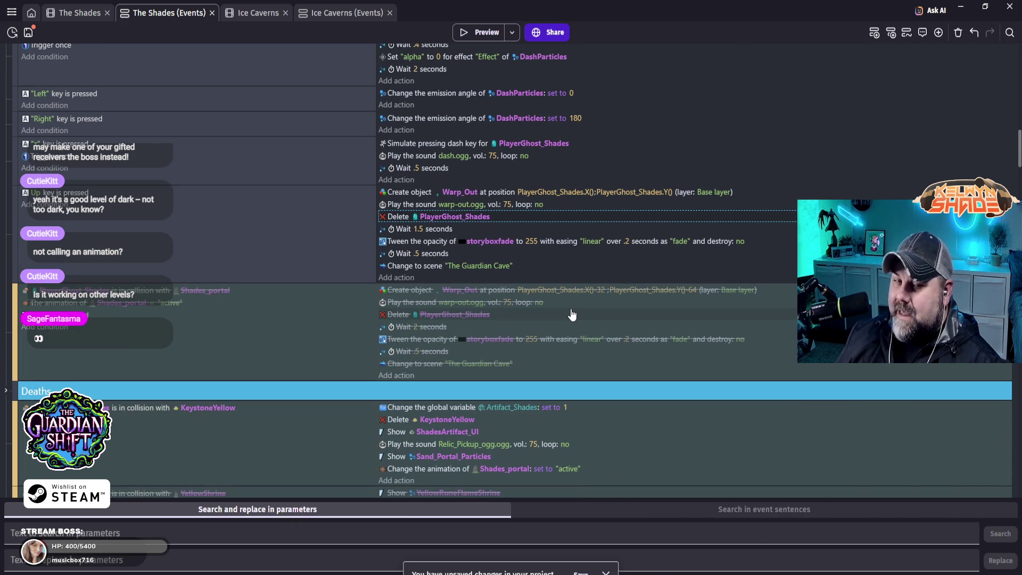
left_click(930, 10)
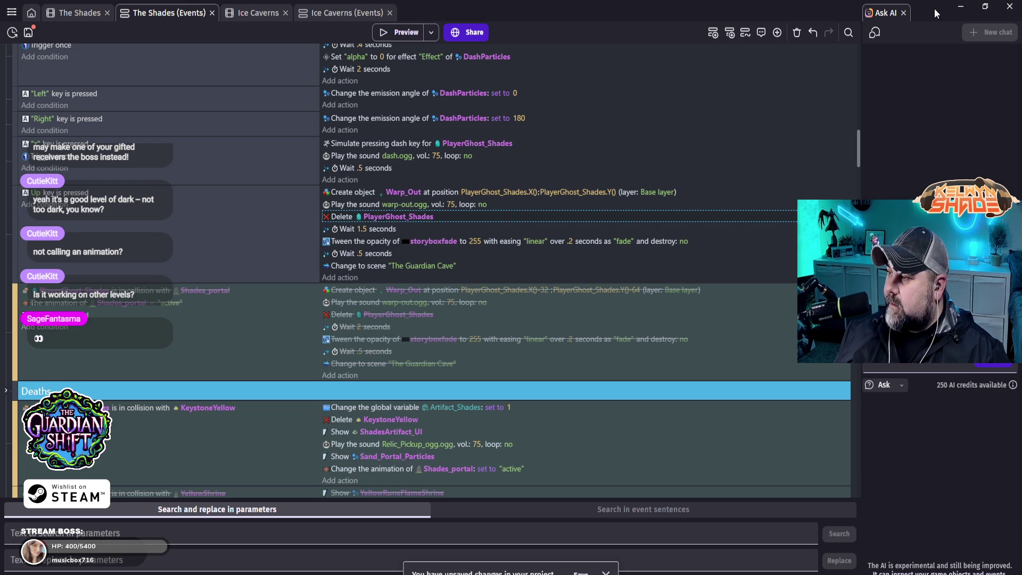
- Un-maximize the editor, move it left and enlarge it, then click into the AI prompt
mouse_move(943, 20)
left_mouse_down()
mouse_move(698, 114)
mouse_move(480, 141)
mouse_move(345, 37)
left_mouse_up()
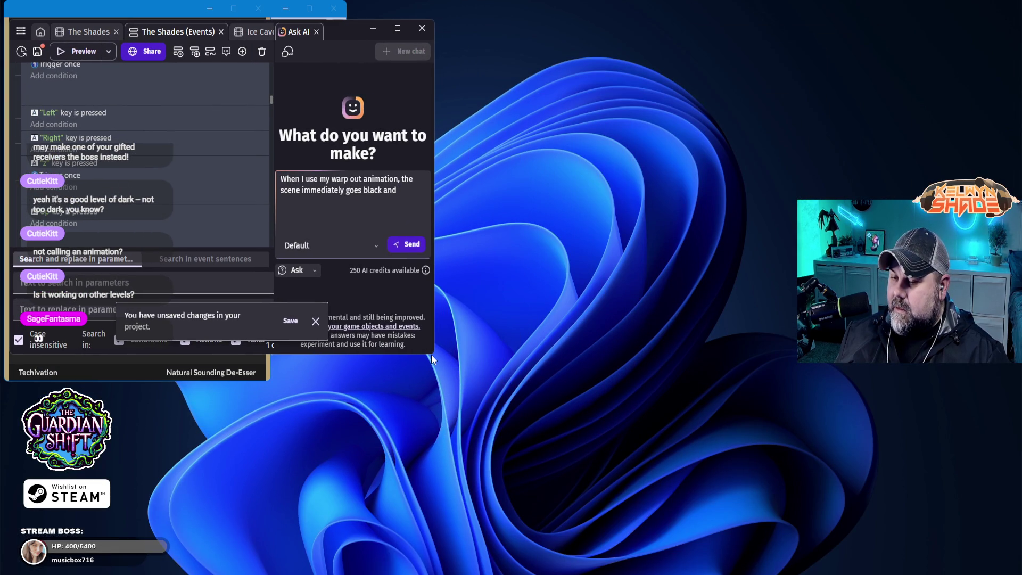
mouse_move(431, 354)
left_mouse_down()
mouse_move(507, 443)
mouse_move(767, 566)
mouse_move(717, 568)
mouse_move(787, 573)
left_mouse_up()
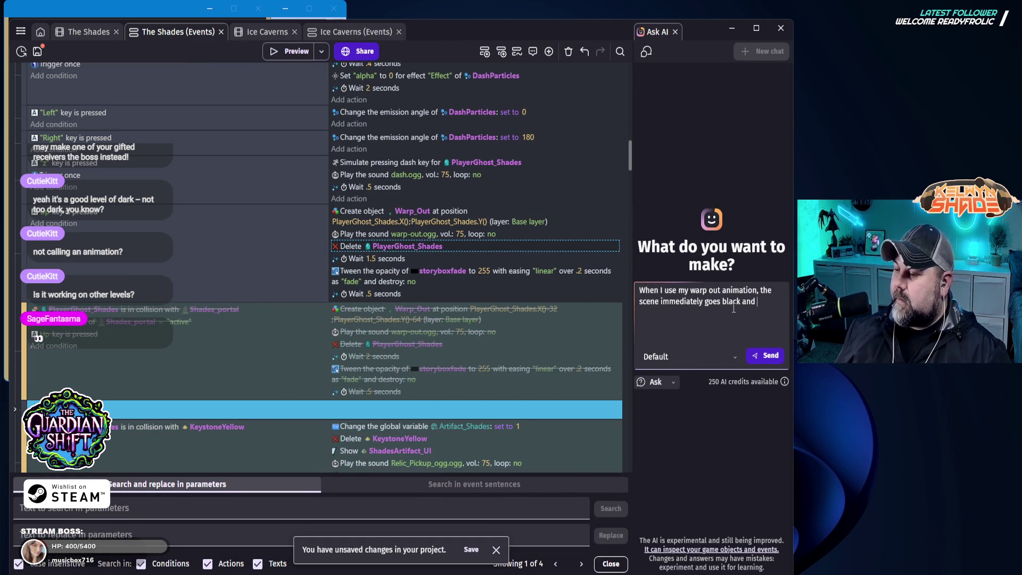
left_click(755, 312)
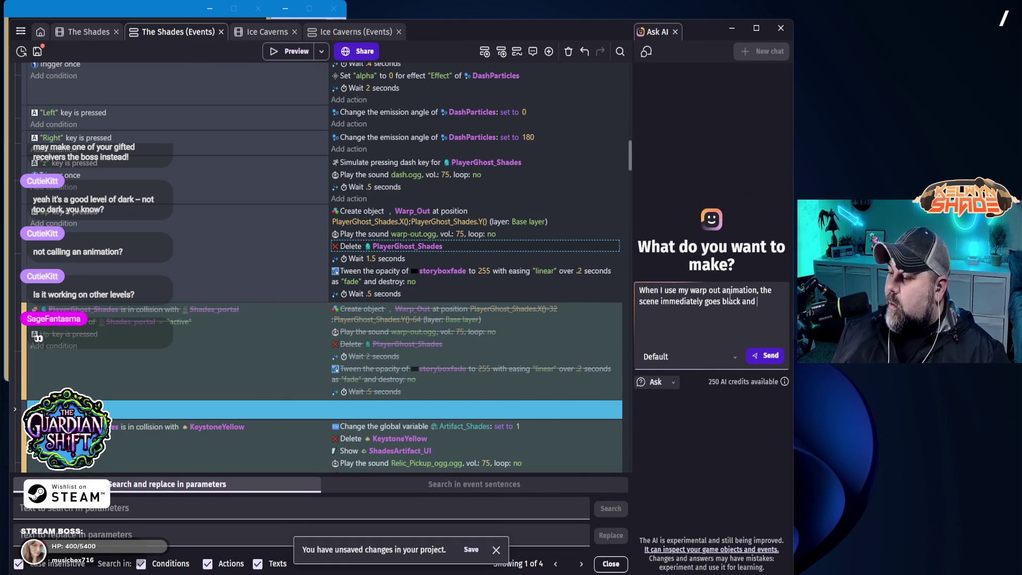
- Reword the prompt to 'warp-out animation' and add 'press up to switch scenes'
left_click(706, 291)
type("-")
key("Right")
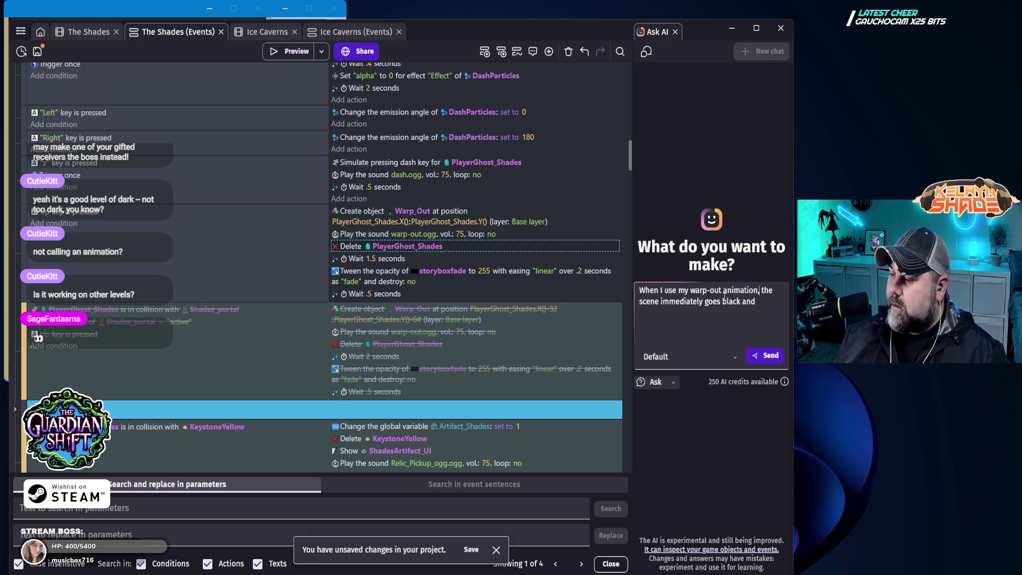
key("Delete")
type("and")
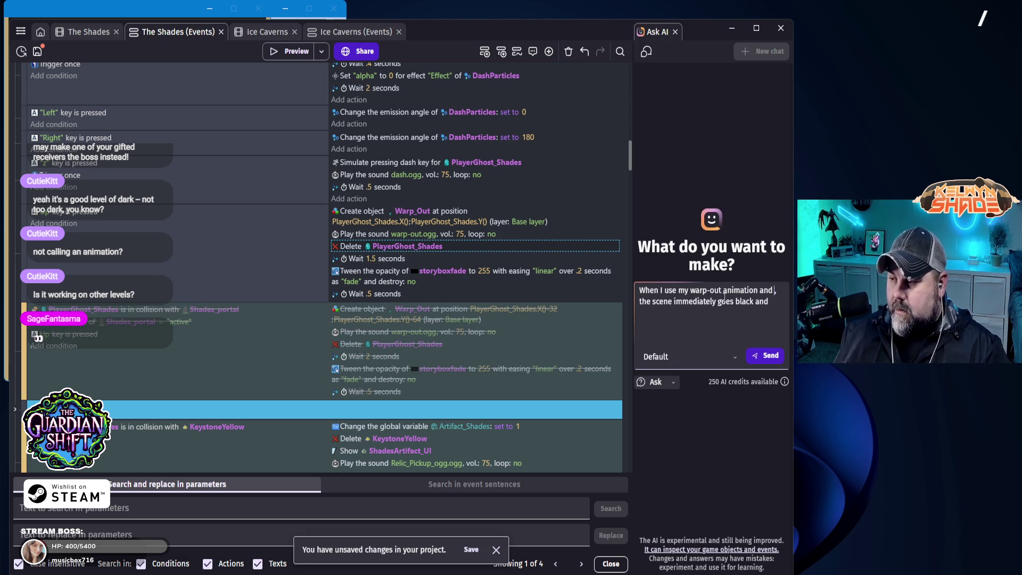
key("BackSpace")
key("BackSpace")
key("BackSpace")
key("Left")
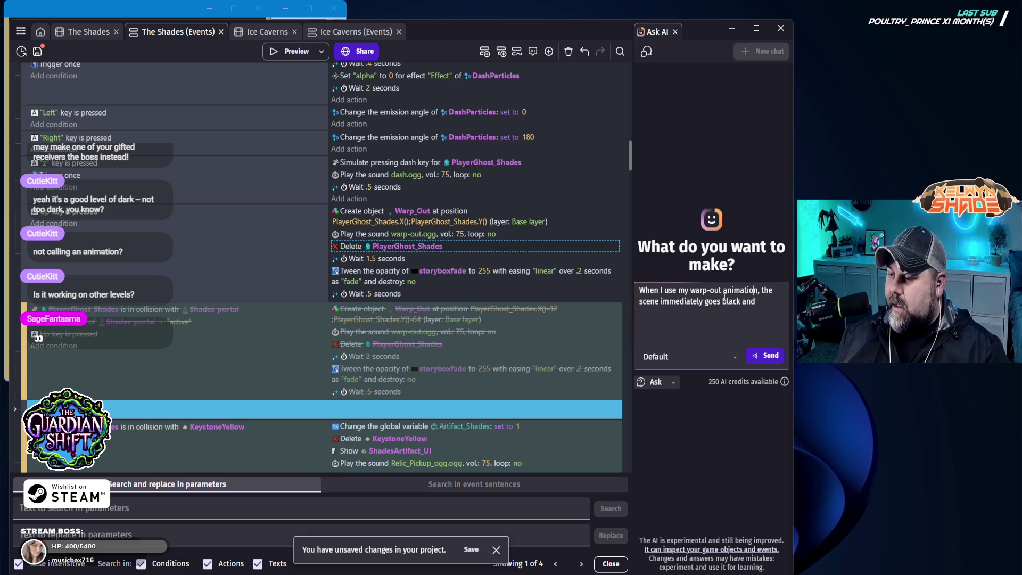
type("press up to ")
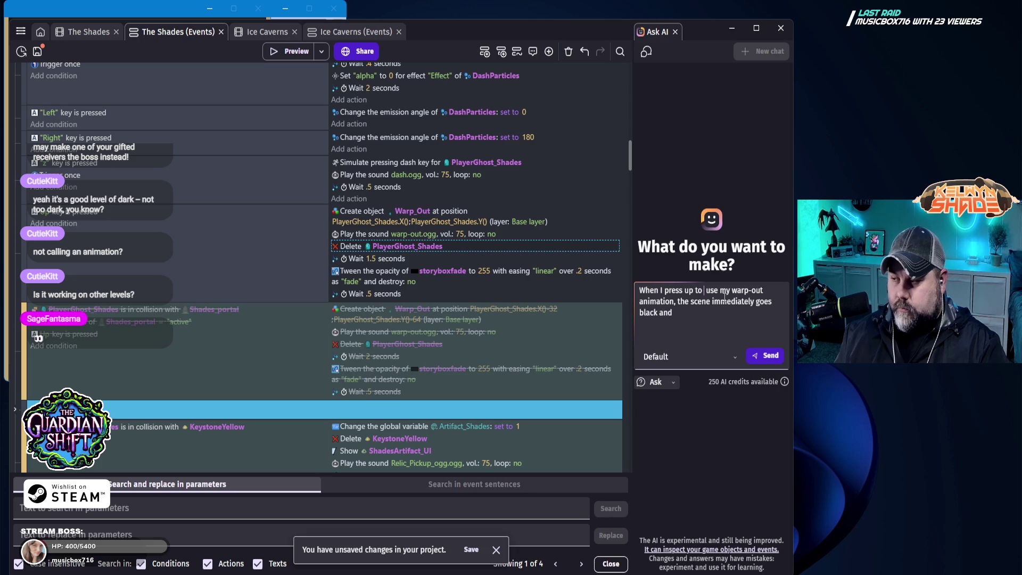
type("switch scenes")
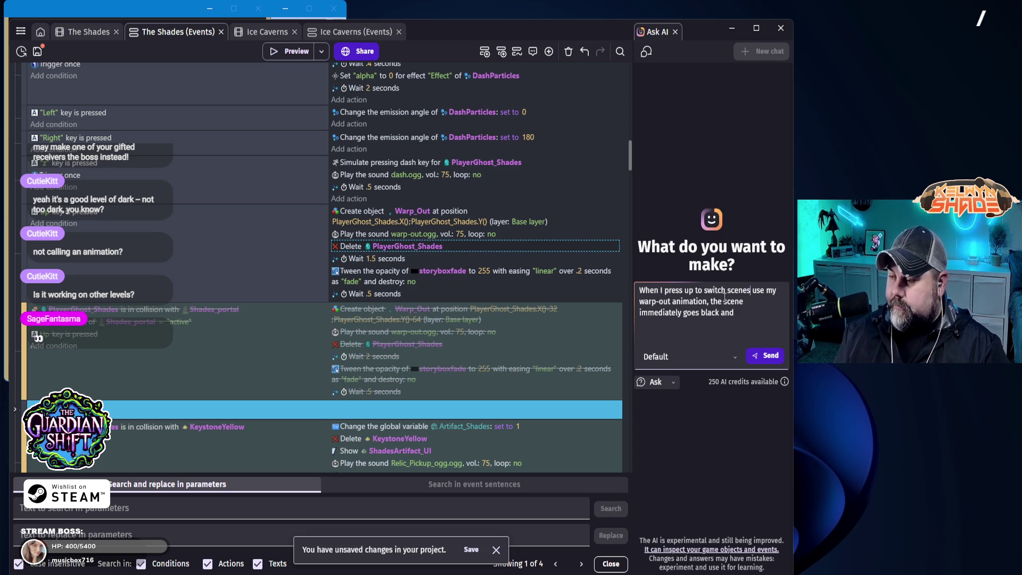
type(",")
key("BackSpace")
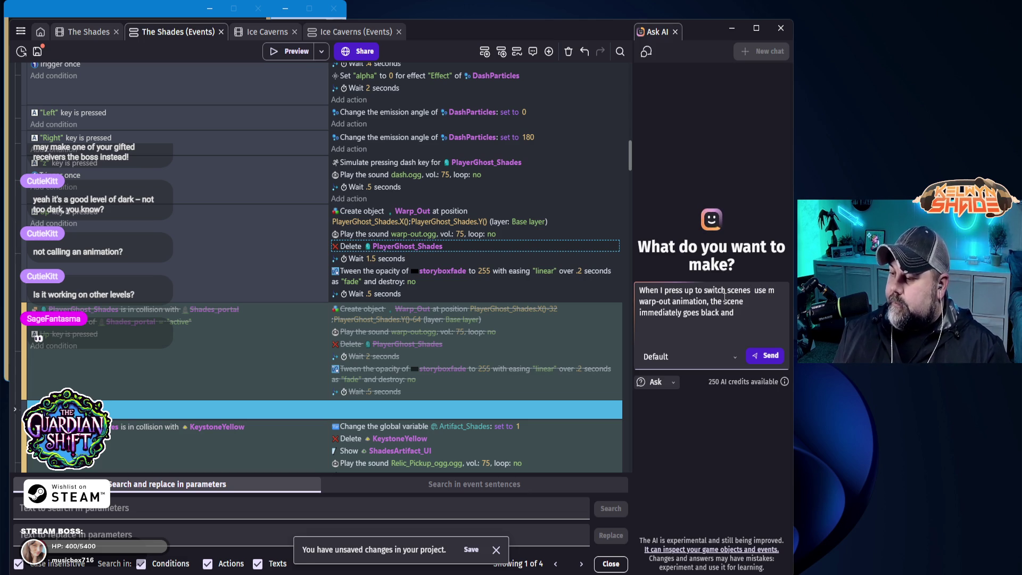
key("BackSpace")
key("BackSpace")
key("BackSpace")
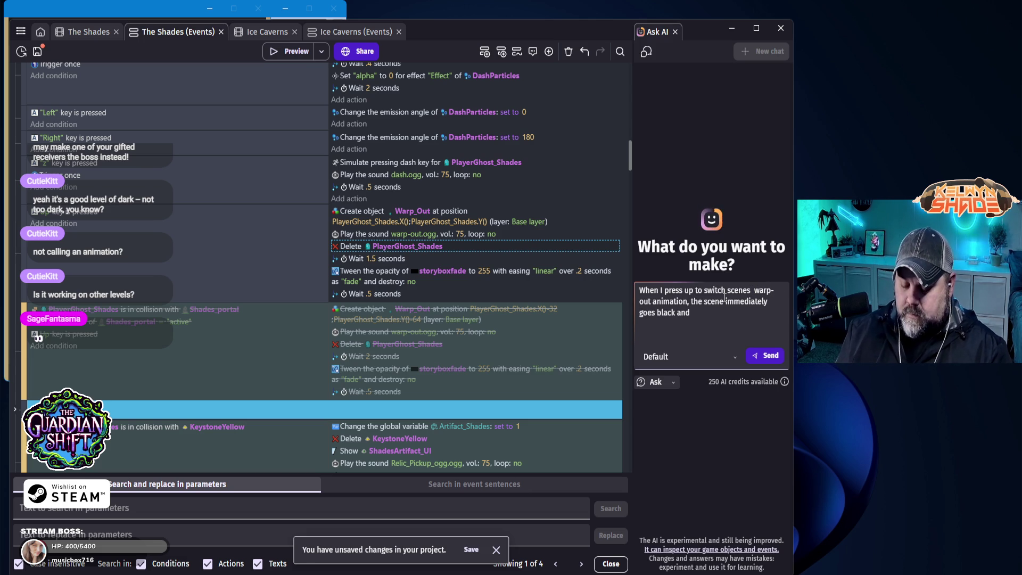
- Add that the warp-out sound is super loud and sounds like copies, then send it
type(", I should see")
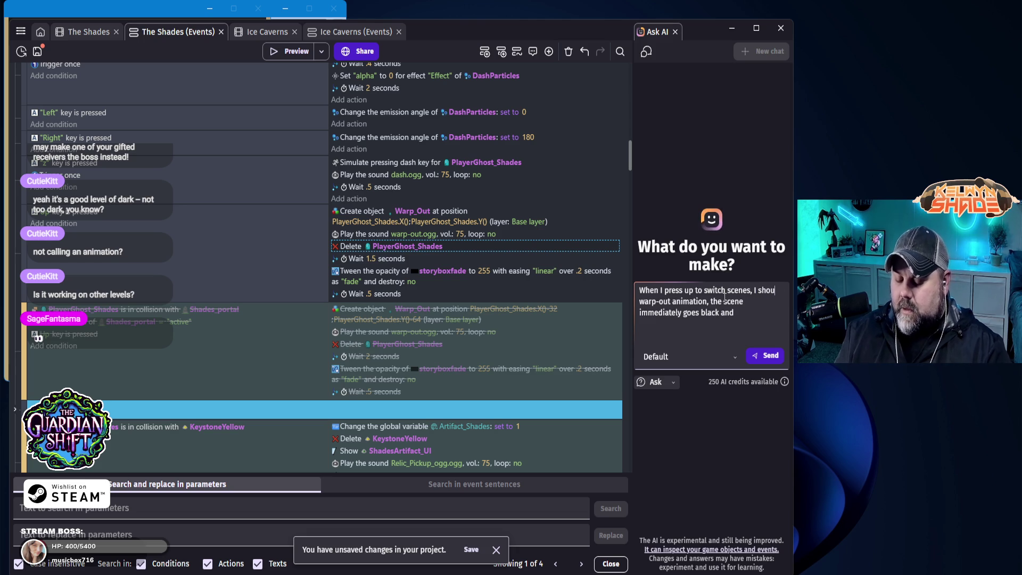
type(" my")
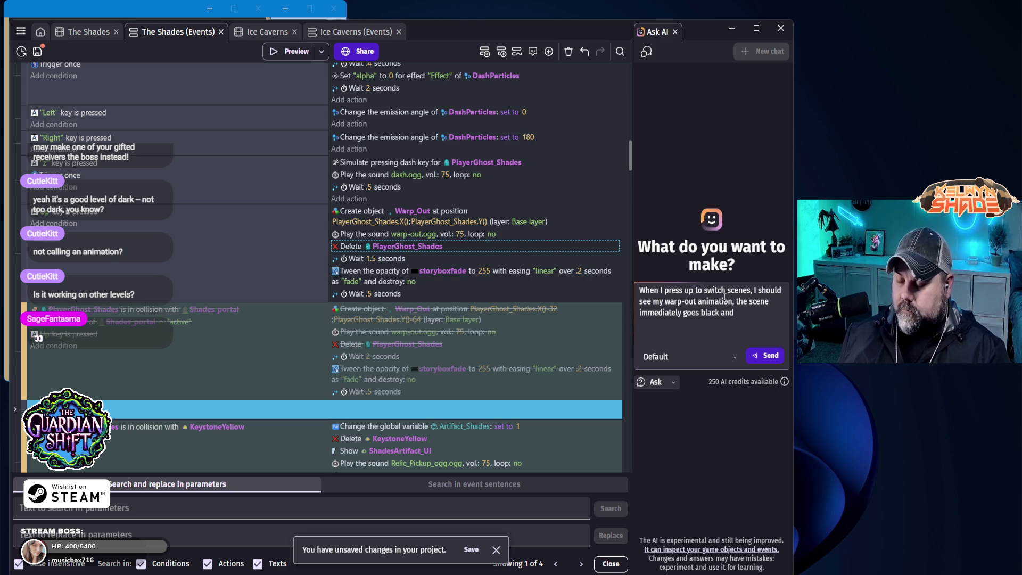
type("however")
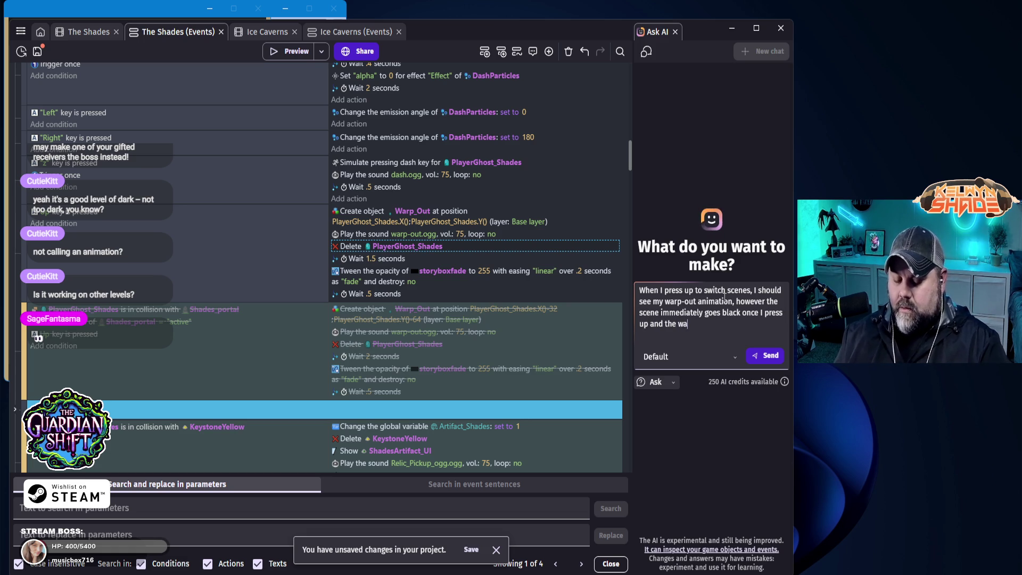
type("t ")
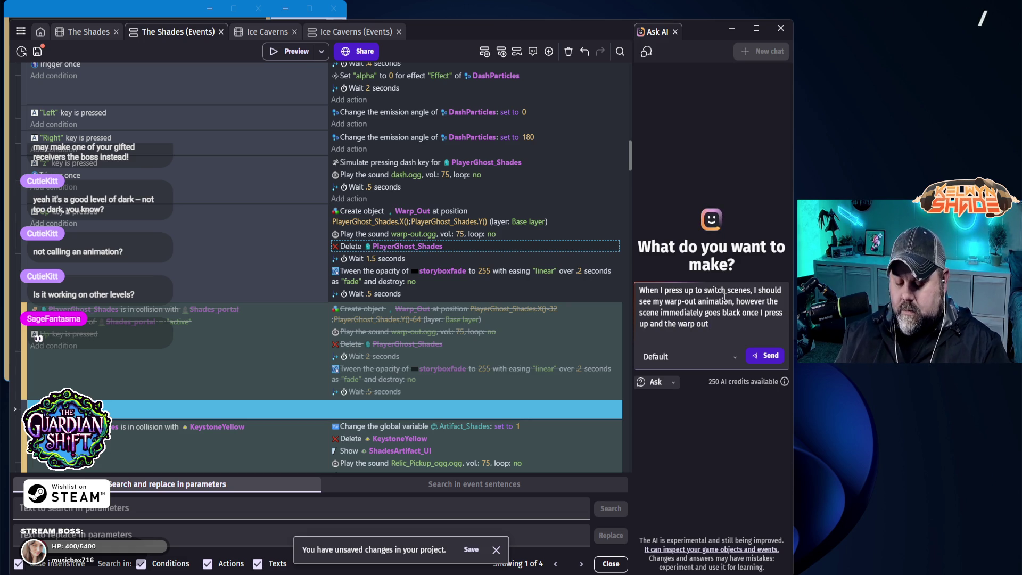
type("sound eggg")
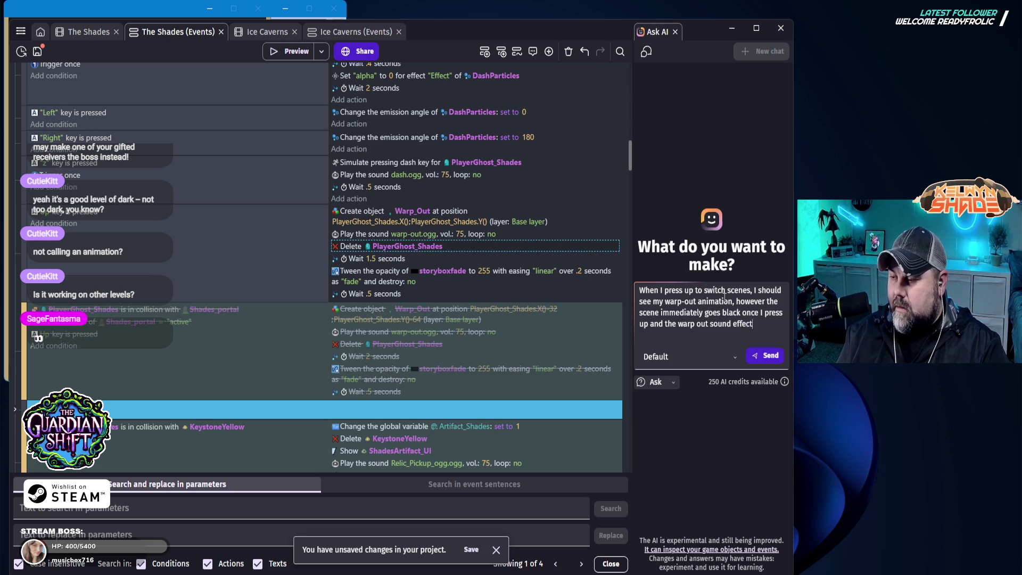
type(" is super")
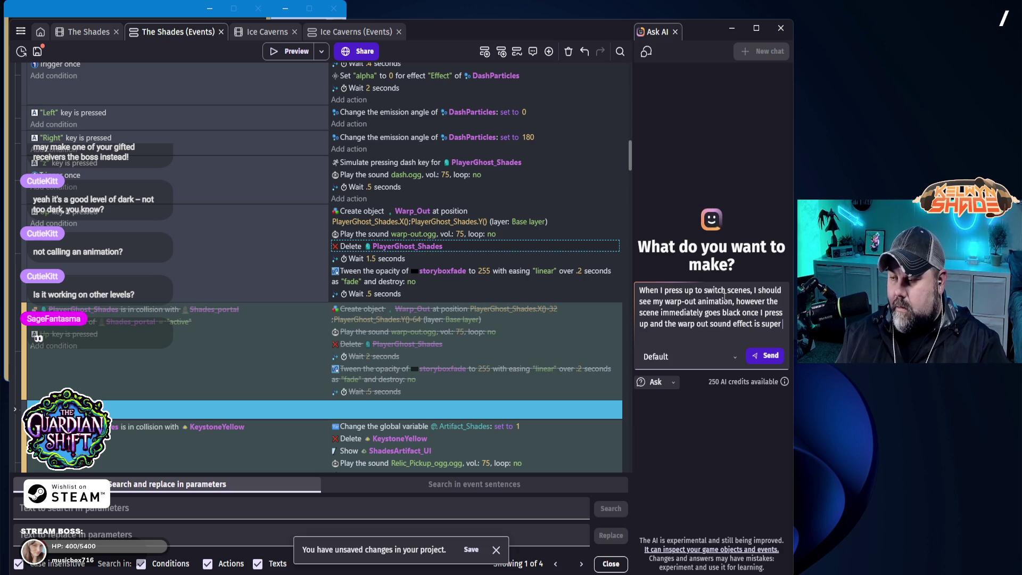
type(" loud and")
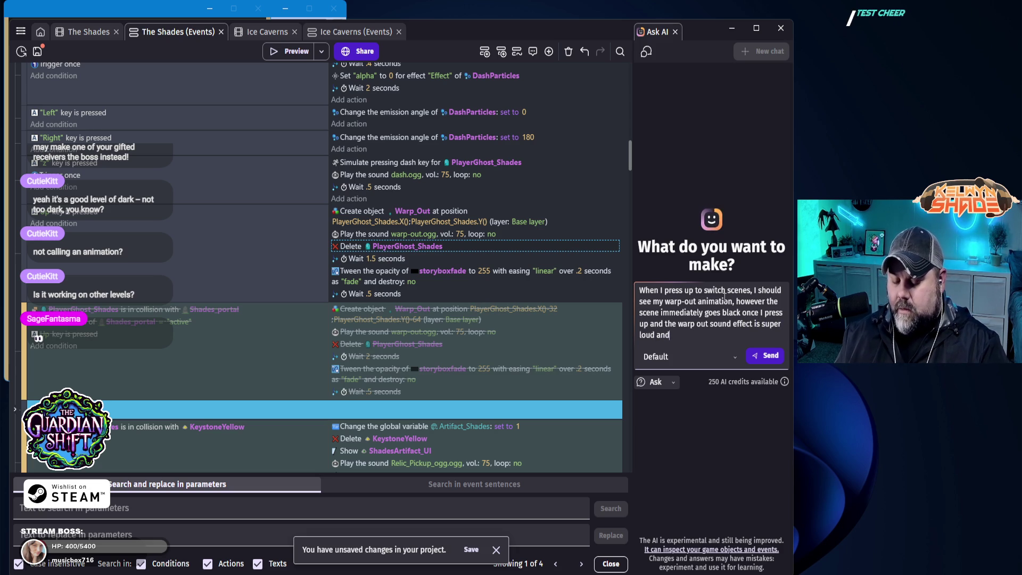
type(" sounds like there")
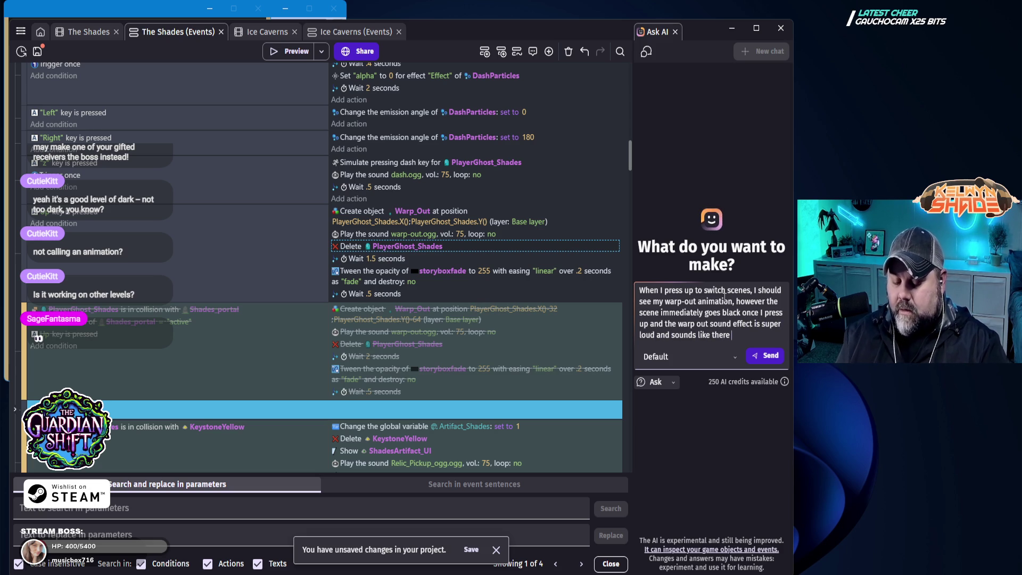
type("le copies p[l")
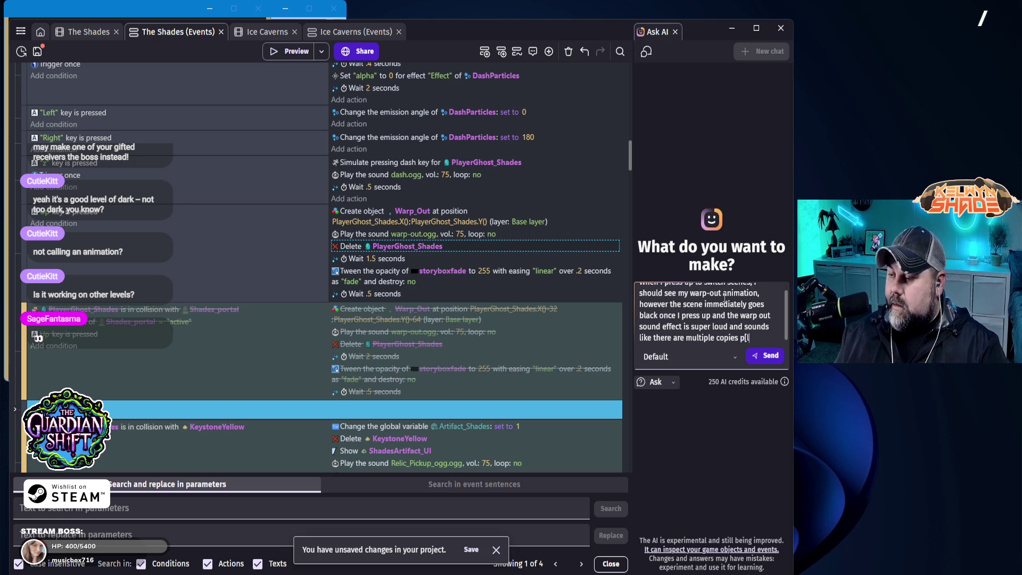
key("BackSpace")
key("BackSpace")
type("laying.")
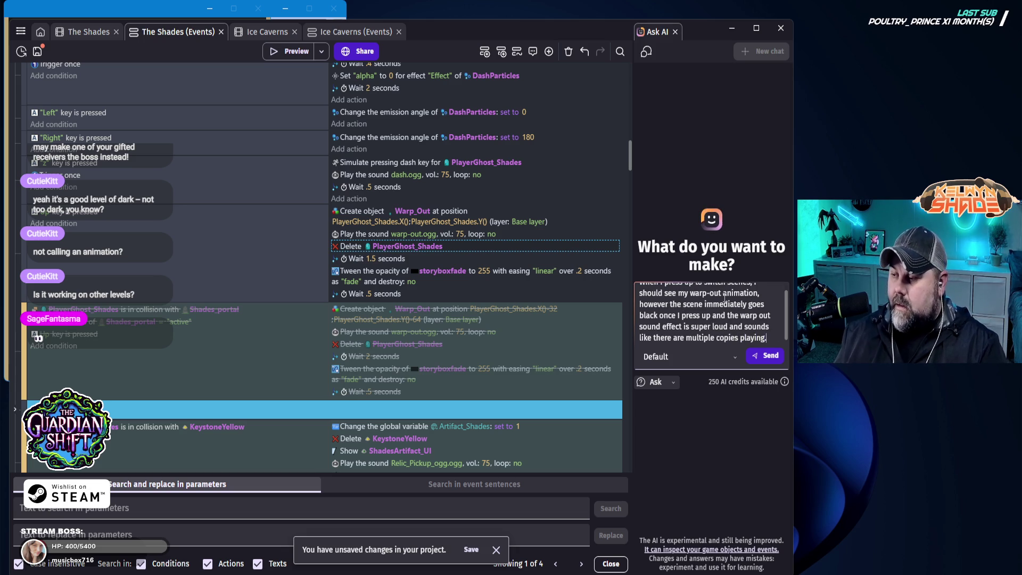
key("Return")
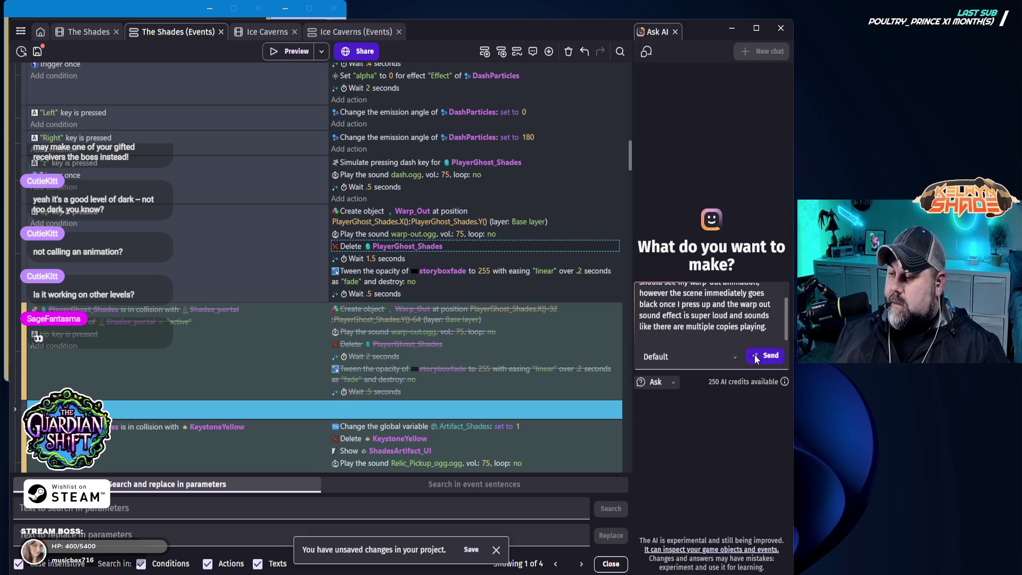
left_click(766, 356)
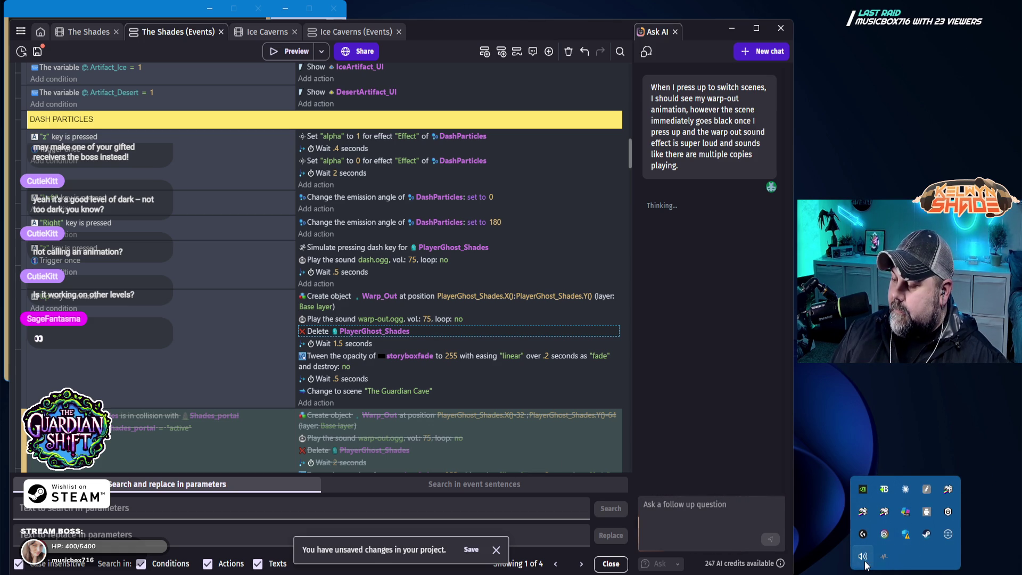
- Raise Edge's volume to about 56 in the Windows mixer, then return to the AI answer
left_click(863, 560)
left_click(929, 457)
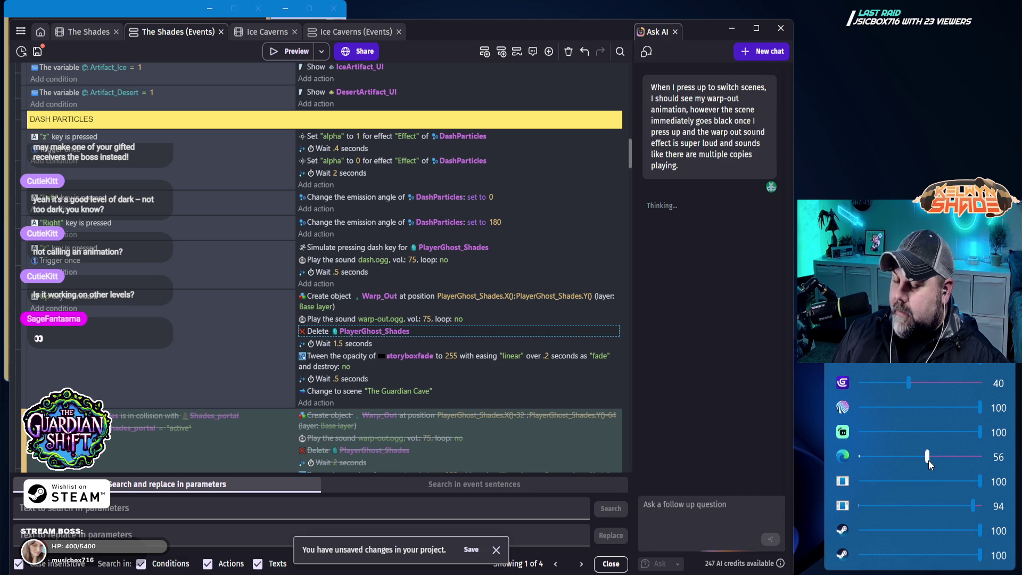
mouse_move(929, 462)
left_mouse_down()
mouse_move(984, 463)
mouse_move(954, 461)
left_mouse_up()
left_click(730, 522)
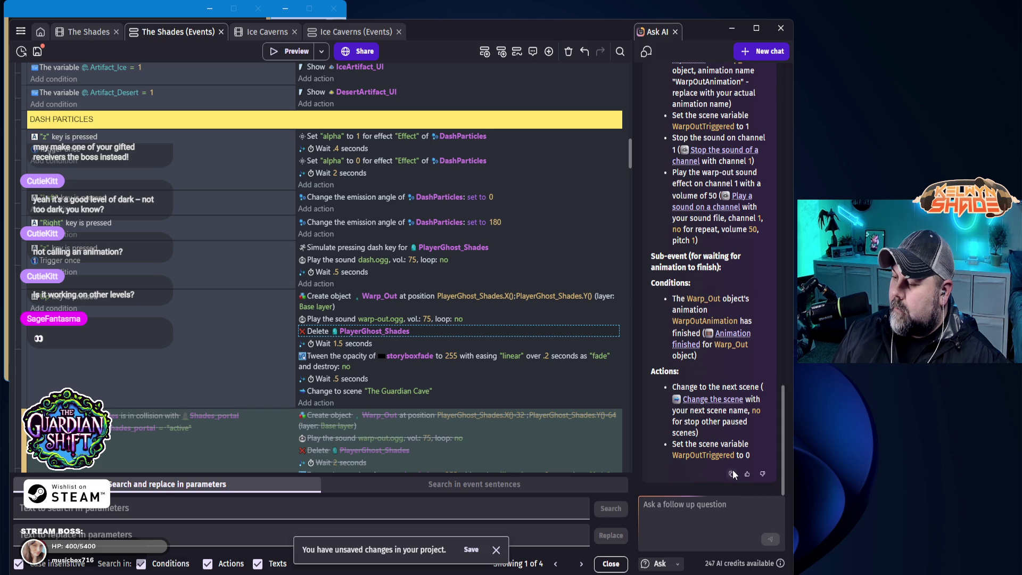
scroll(734, 470, "up", 15)
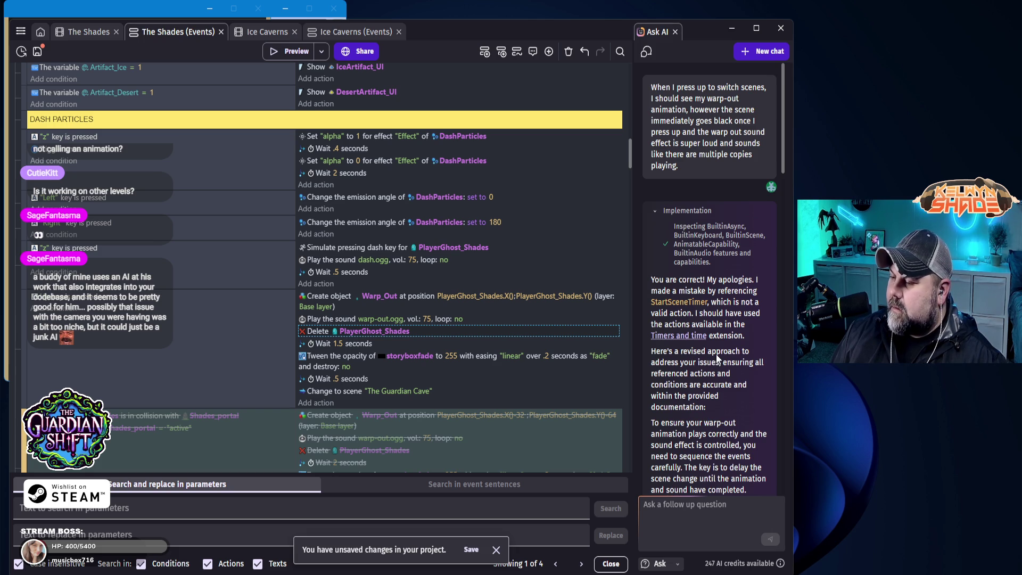
scroll(731, 402, "down", 3)
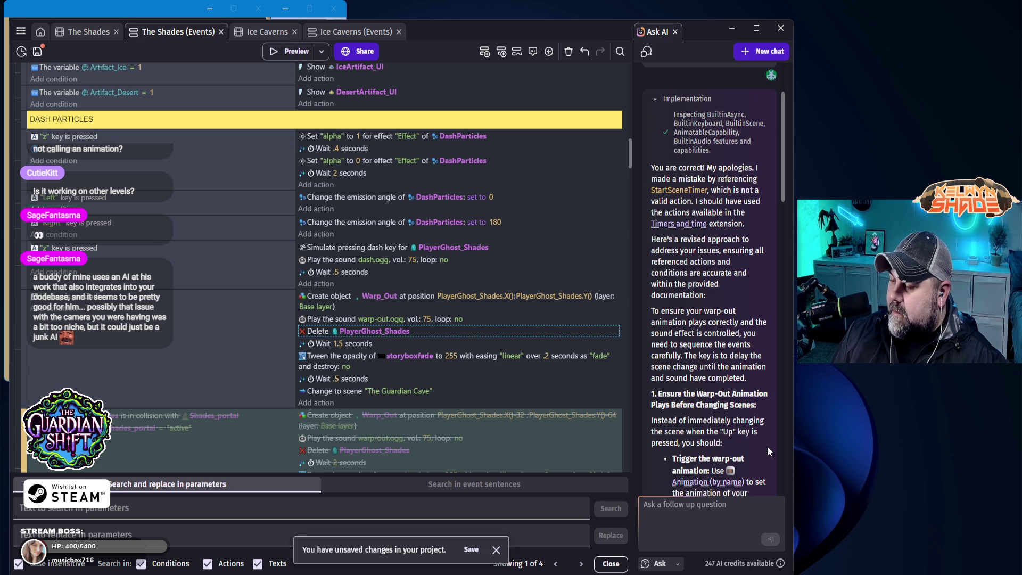
scroll(740, 405, "down", 2)
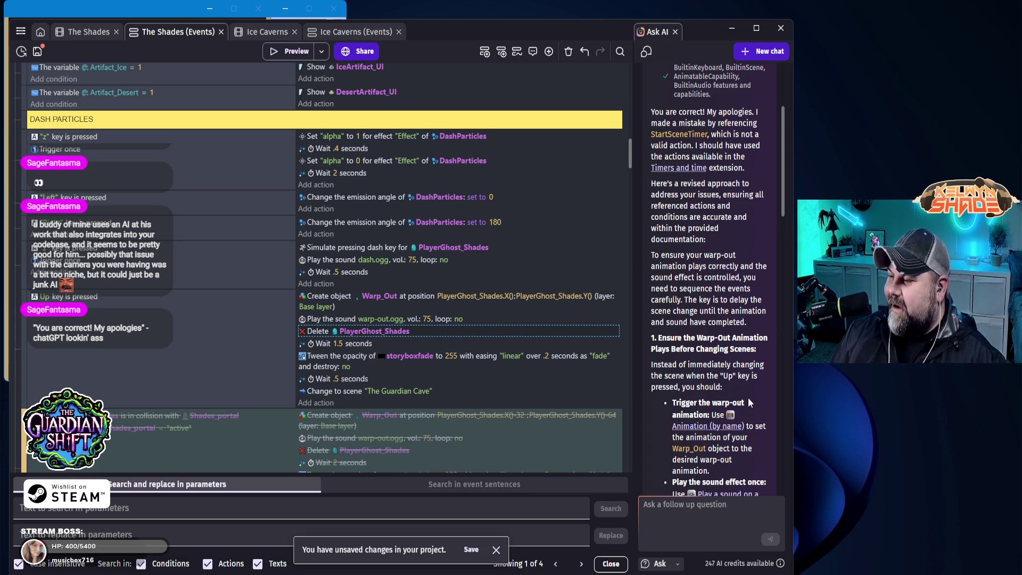
scroll(749, 395, "up", 1)
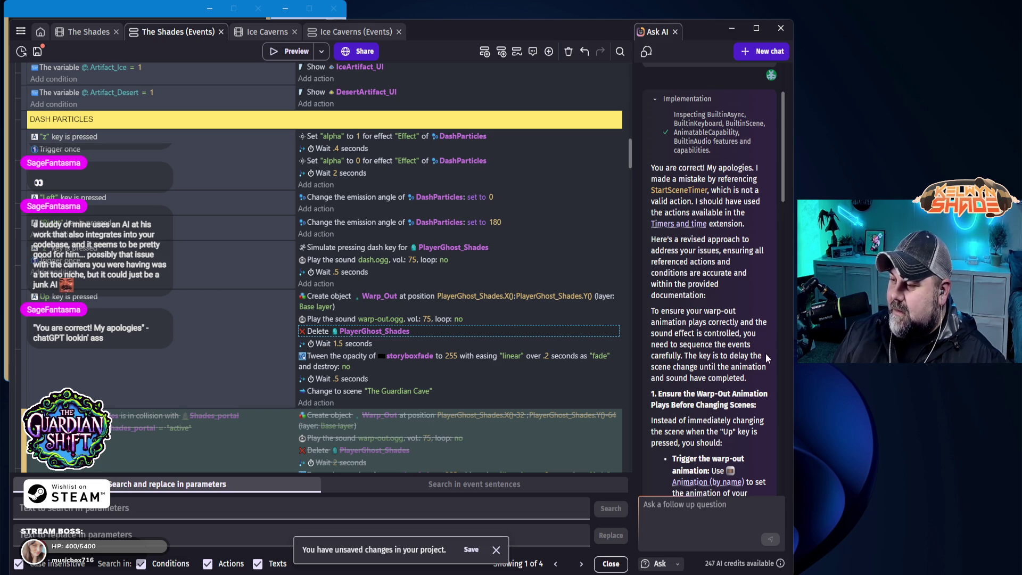
scroll(764, 422, "down", 3)
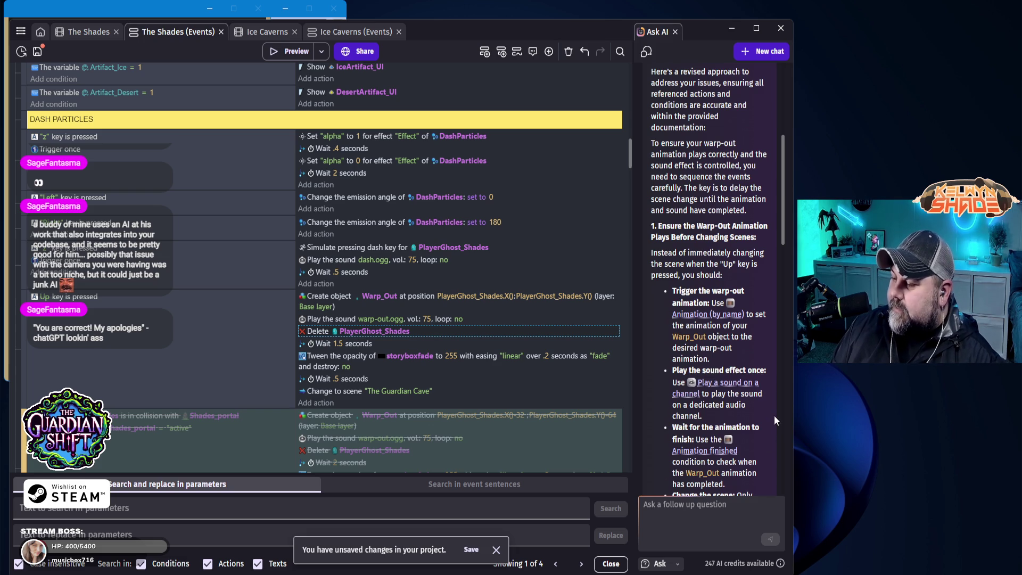
scroll(755, 445, "down", 2)
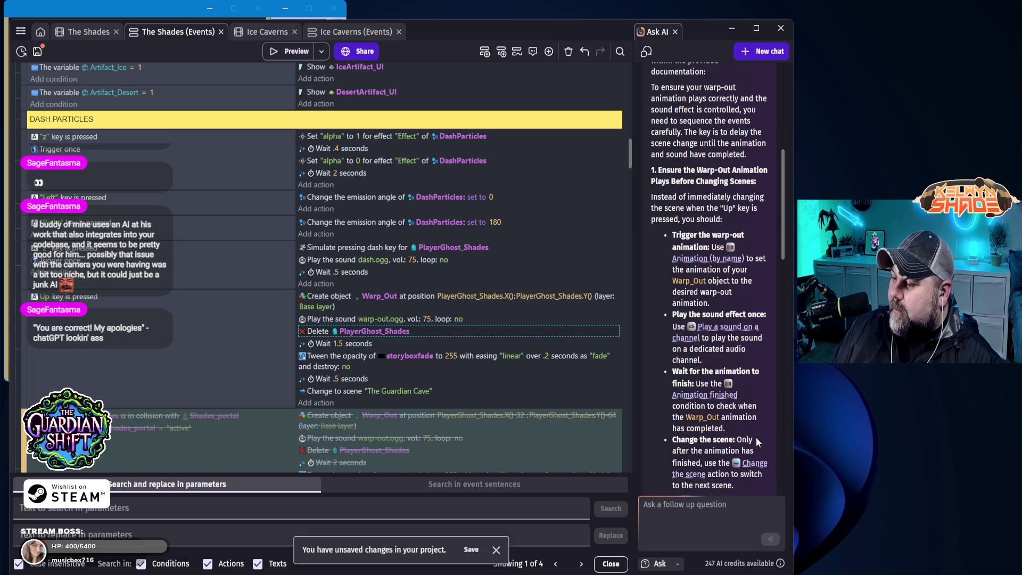
scroll(757, 439, "down", 2)
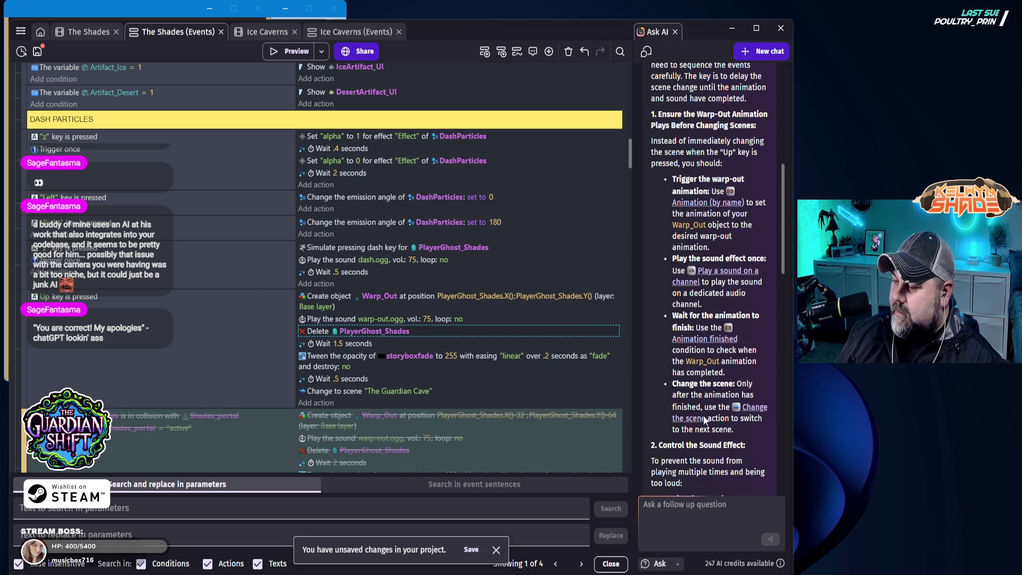
scroll(710, 425, "down", 3)
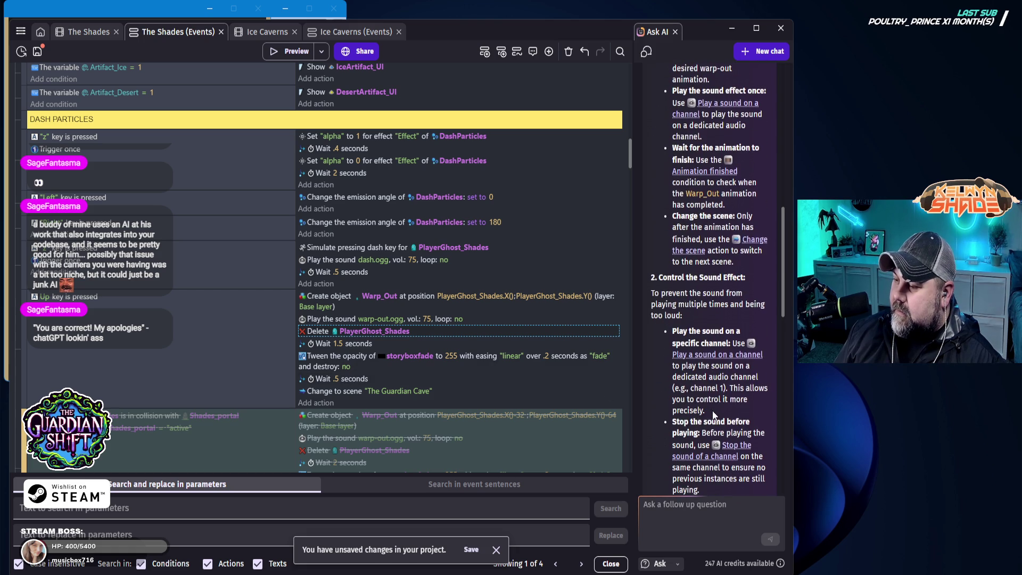
scroll(713, 413, "down", 5)
scroll(716, 416, "down", 2)
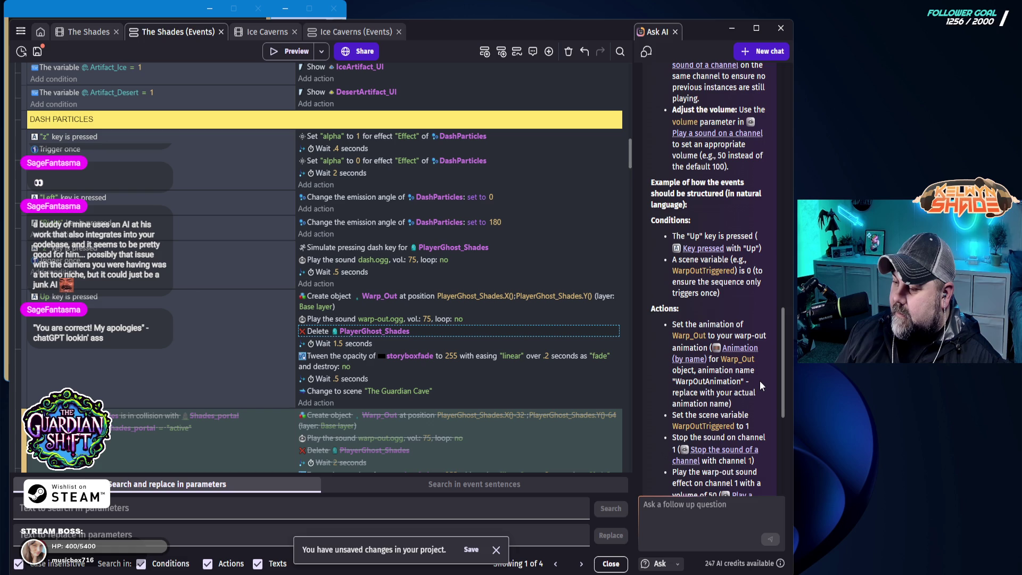
scroll(760, 381, "down", 3)
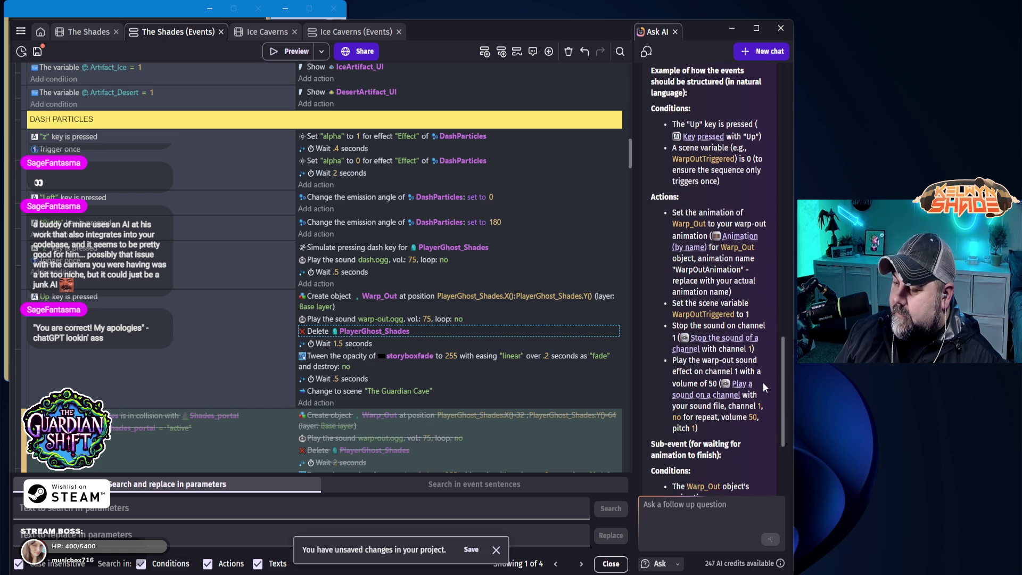
scroll(765, 435, "down", 3)
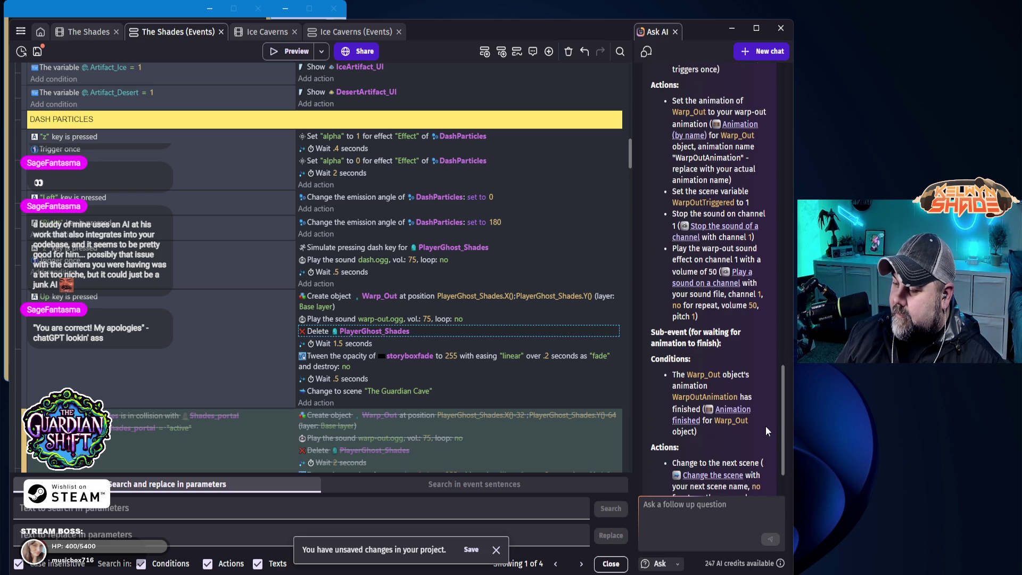
scroll(765, 426, "down", 2)
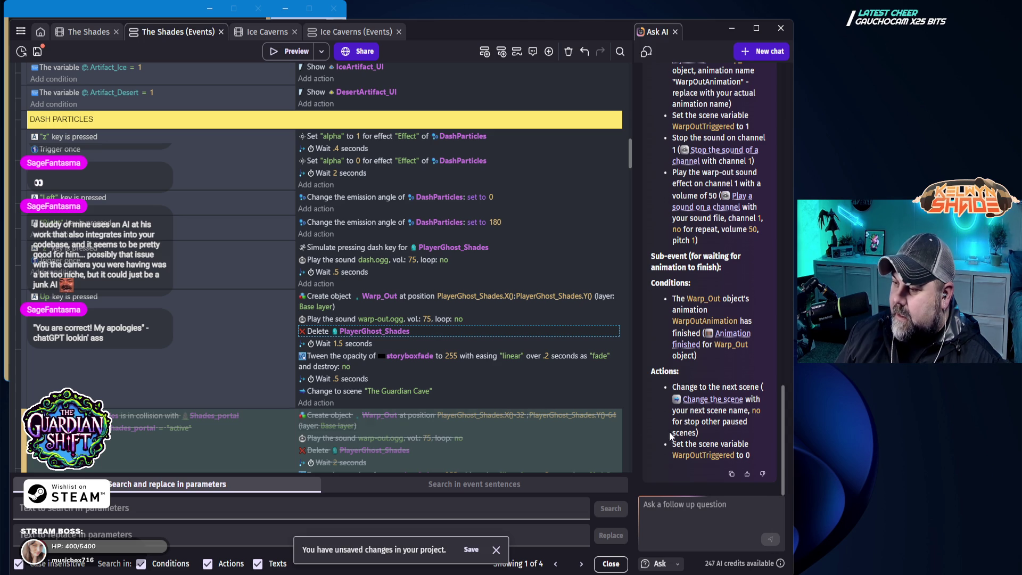
scroll(665, 430, "up", 10)
scroll(736, 427, "up", 10)
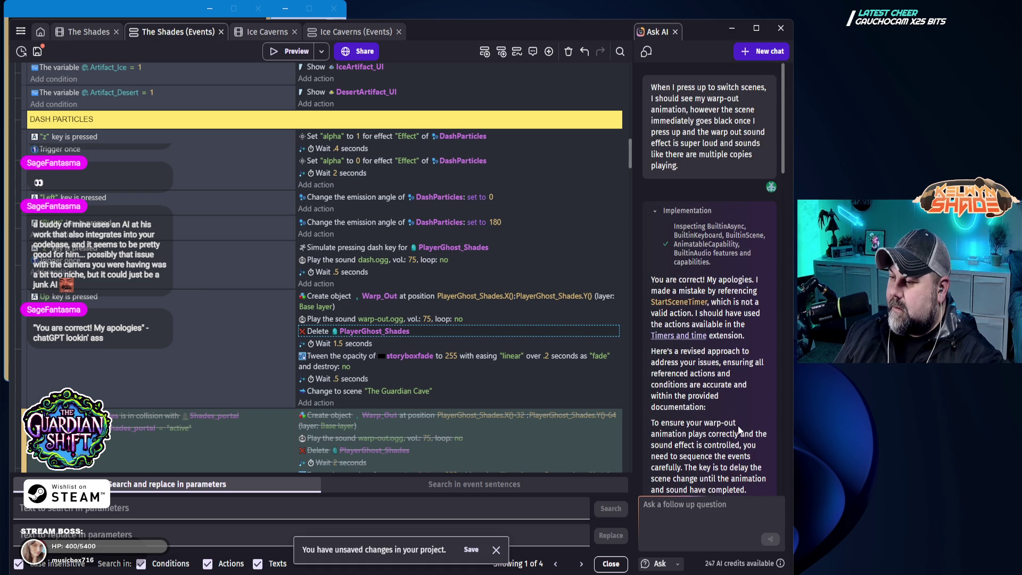
scroll(743, 473, "down", 15)
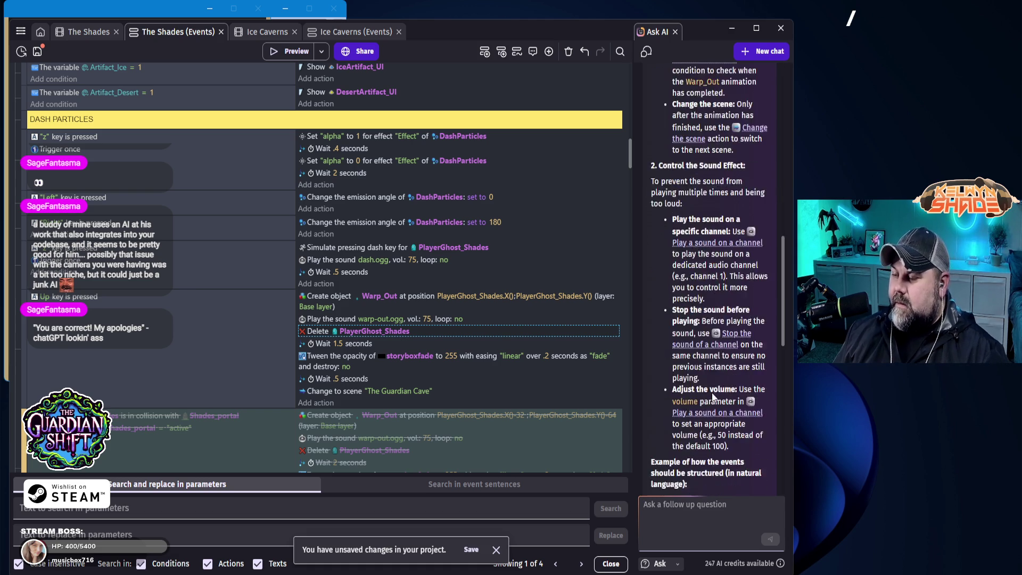
- Ask the AI why pressing Up gives an immediate black screen though the events can be heard
left_click(704, 506)
type("thi")
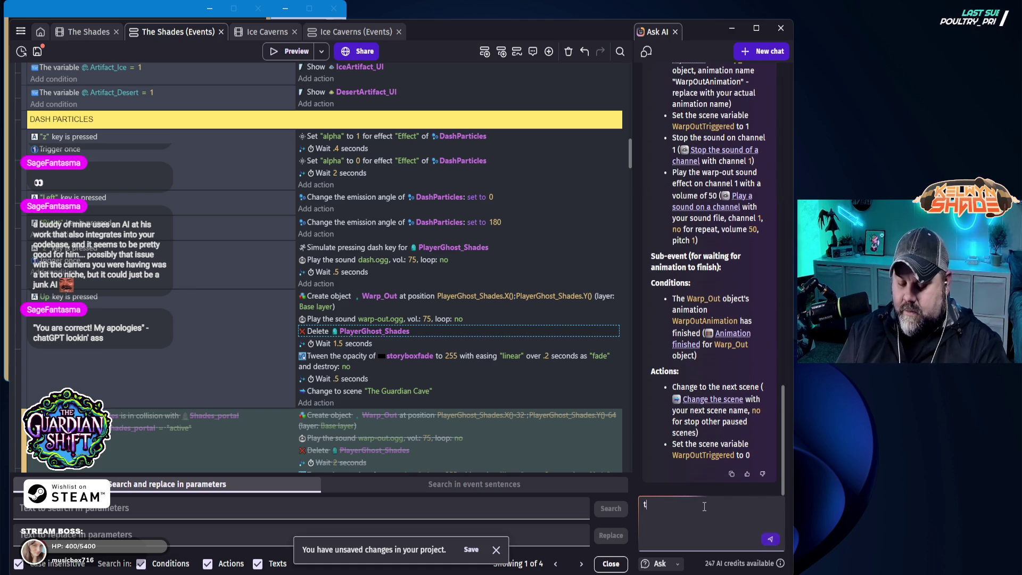
key("BackSpace")
key("BackSpace")
key("BackSpace")
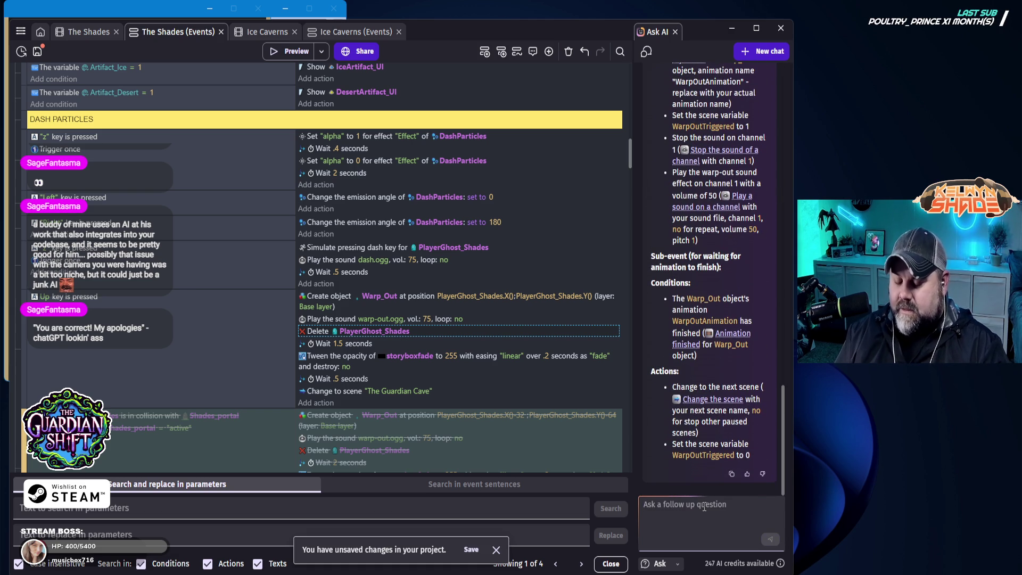
type("This does")
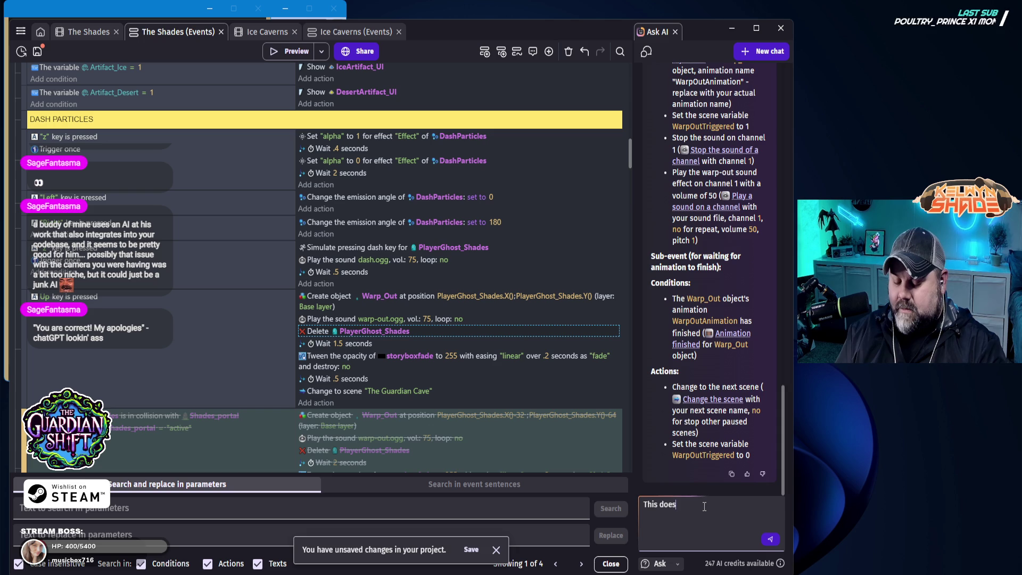
type("nt explain the imme")
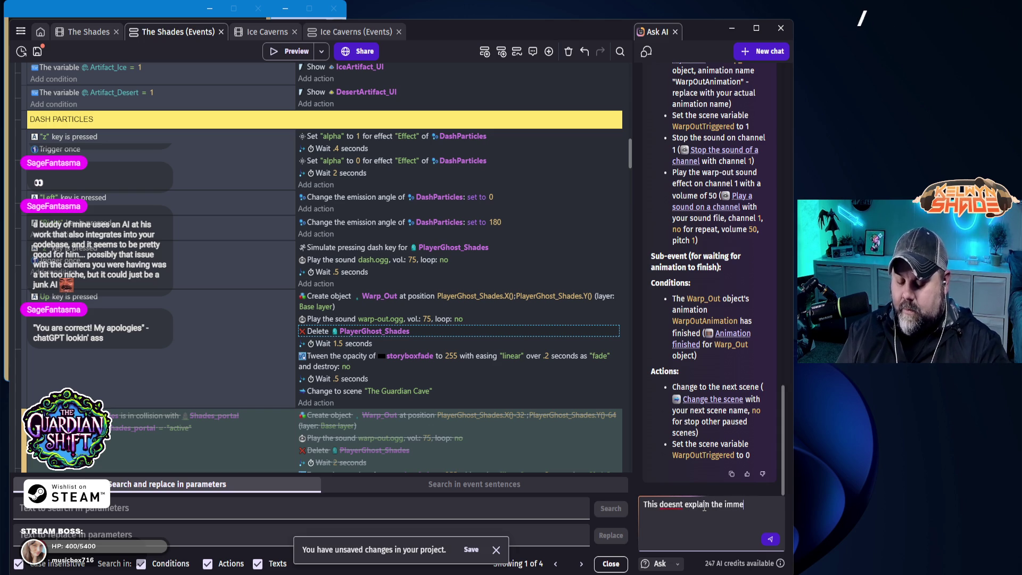
type("diate black")
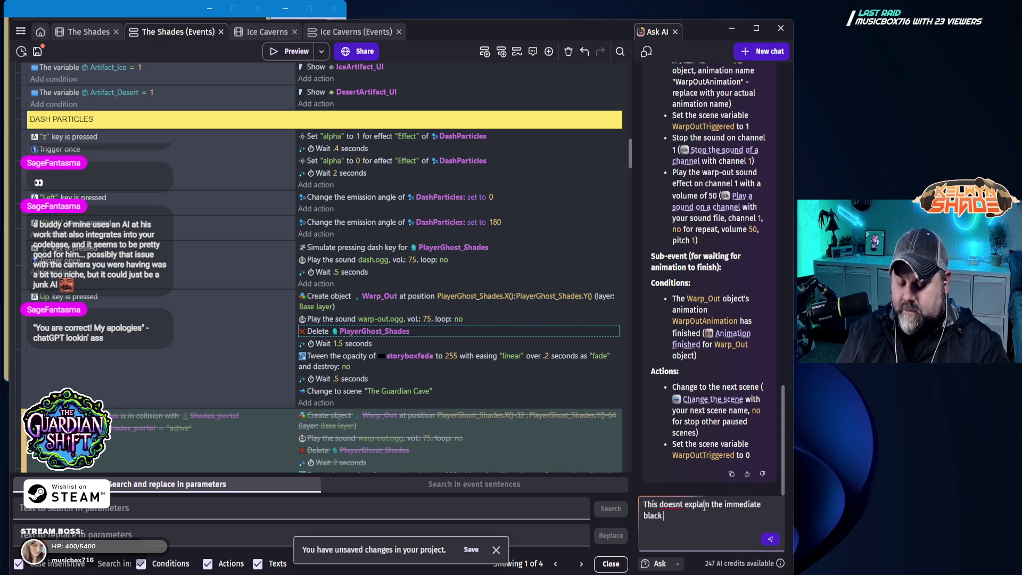
type(" screen -")
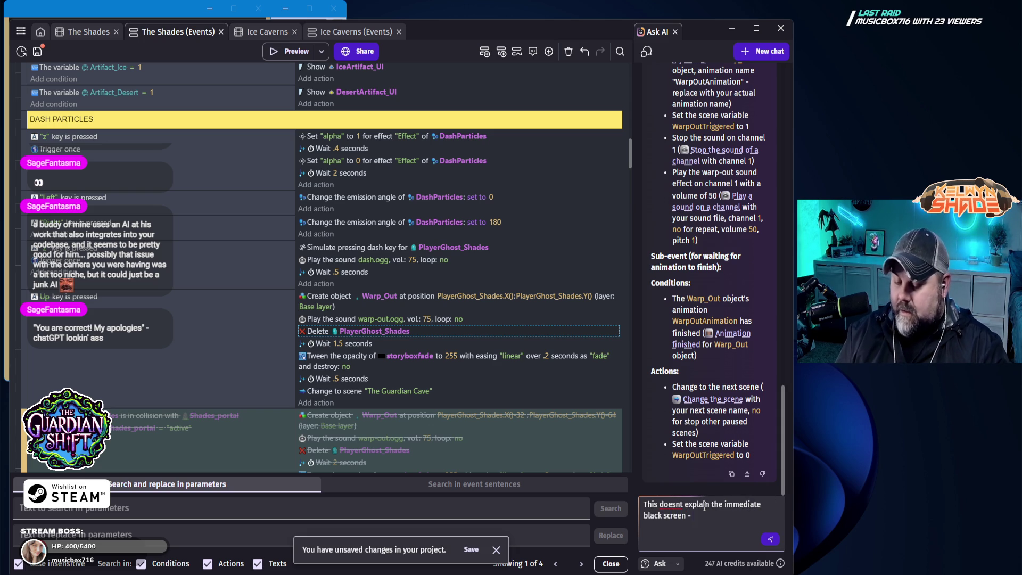
type("I can hear the e")
type("vents happening and the wait time b")
type("efore switching")
type(" scene i")
type(" o")
type(" is corre")
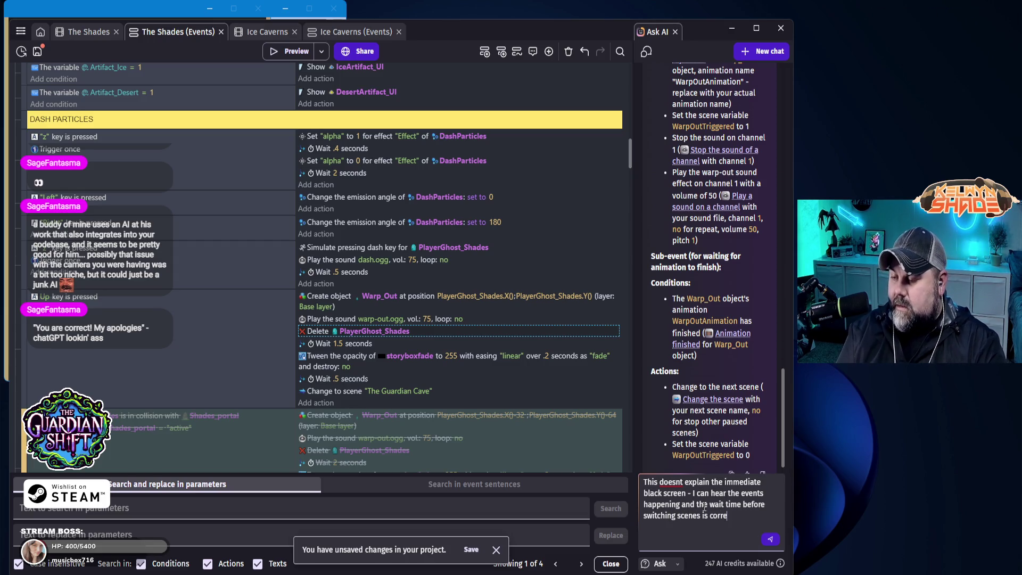
type("ct, however as")
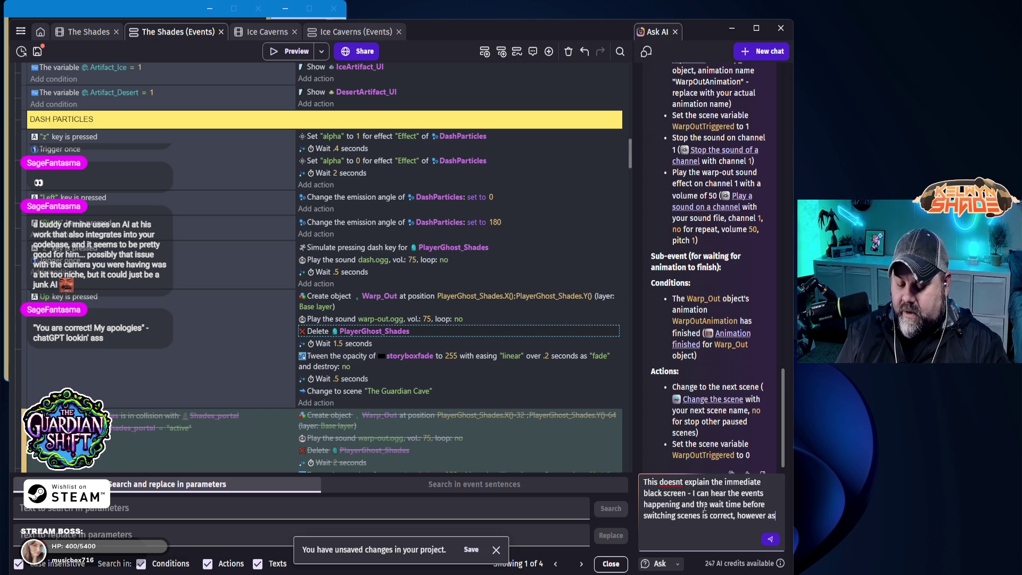
type(" soon as I press u")
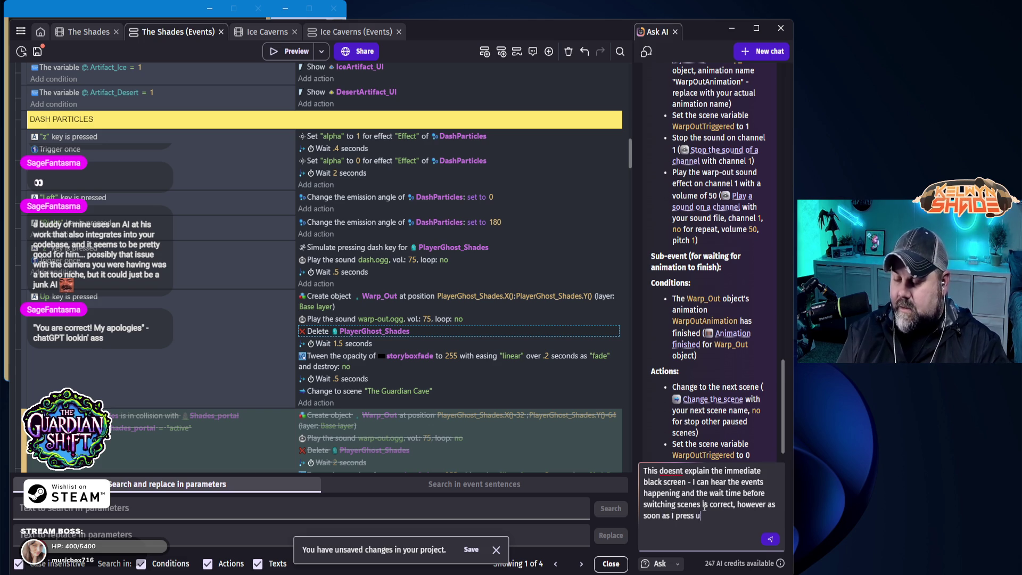
type("p, there is a b")
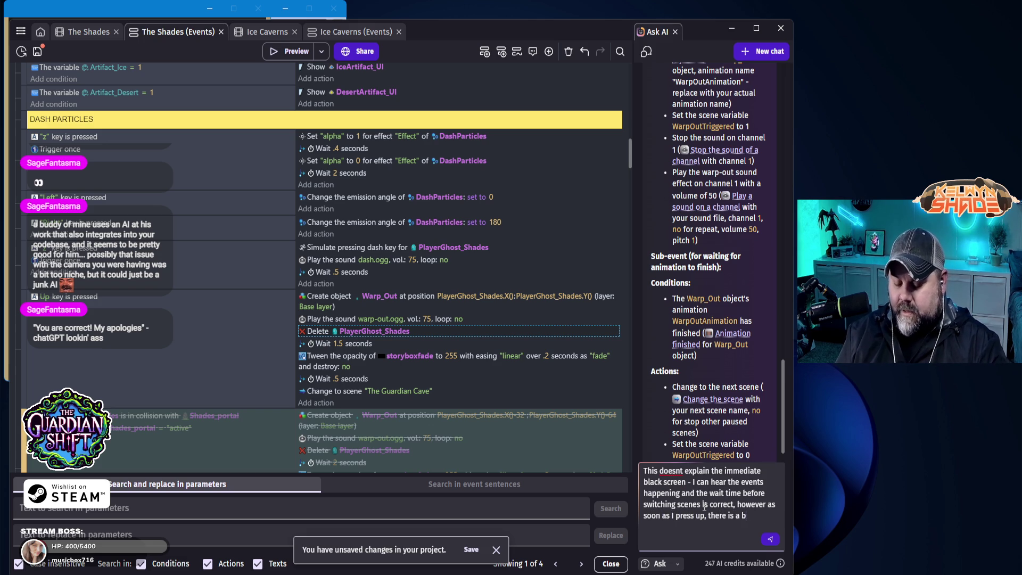
type("lack screen. Why?")
key("shift+Return")
key("BackSpace")
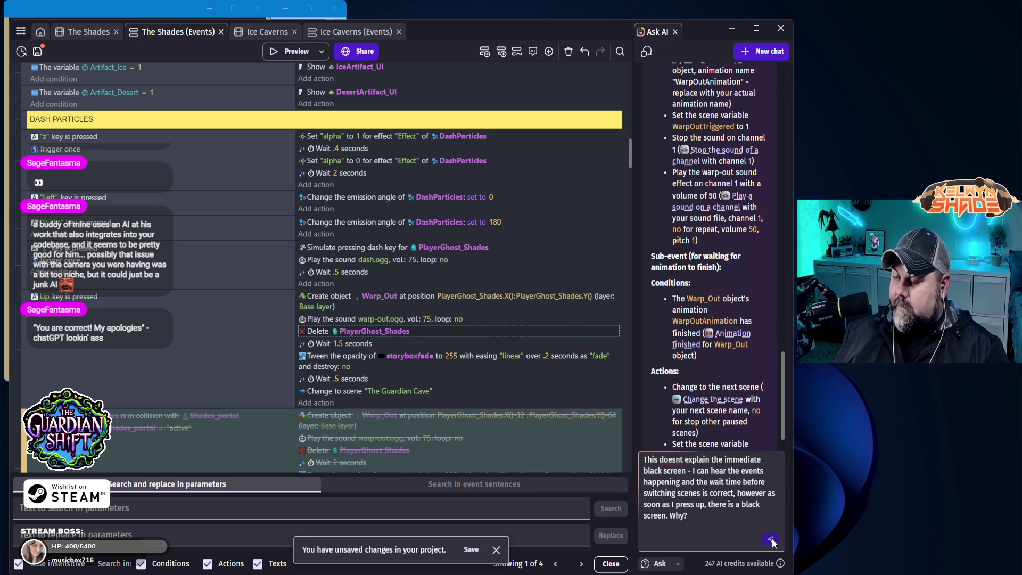
left_click(771, 540)
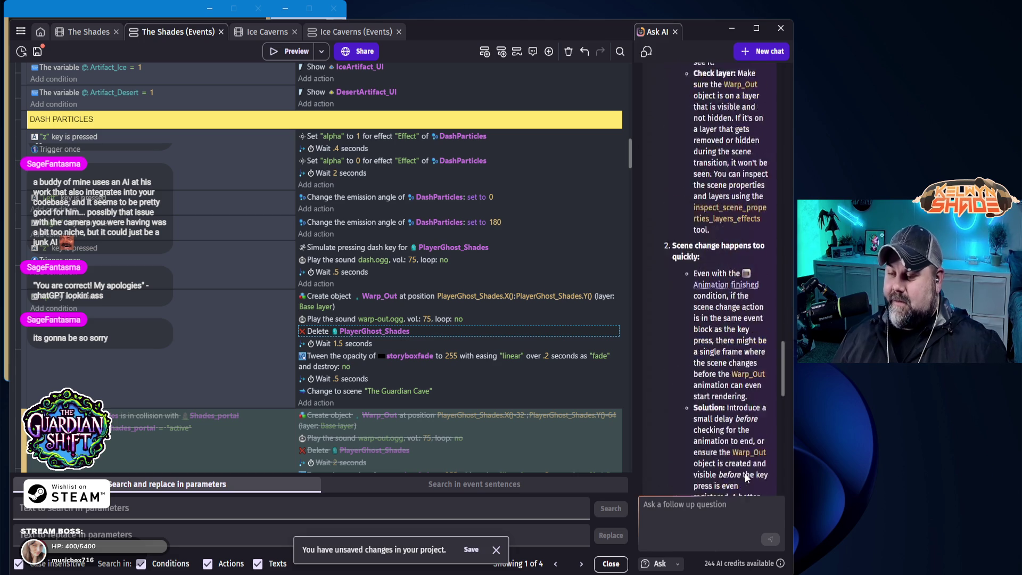
- Scroll through the AI's reply listing common causes of the immediate black screen
scroll(749, 371, "up", 4)
scroll(756, 372, "up", 15)
scroll(762, 372, "up", 2)
scroll(761, 386, "down", 2)
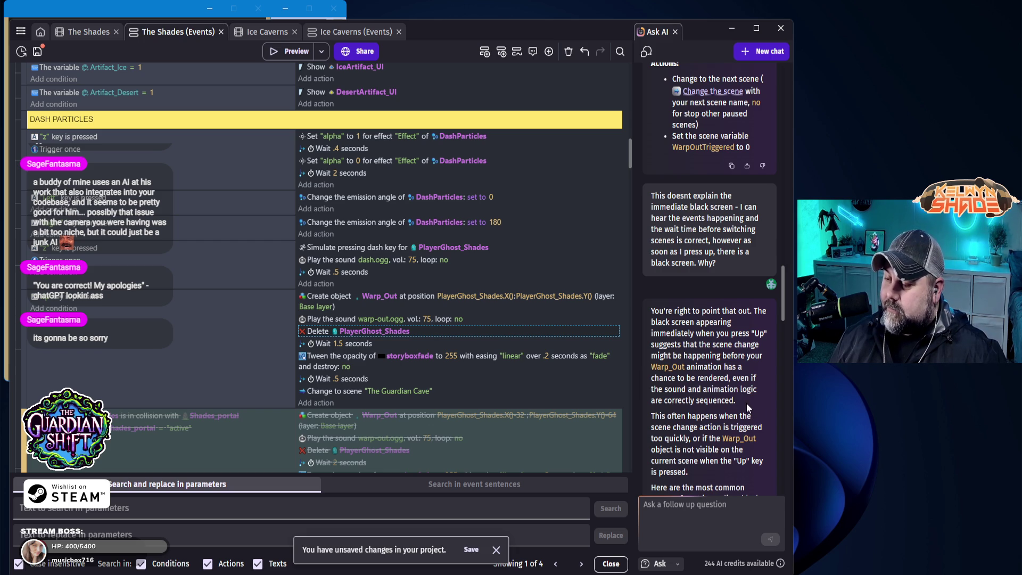
scroll(737, 434, "down", 1)
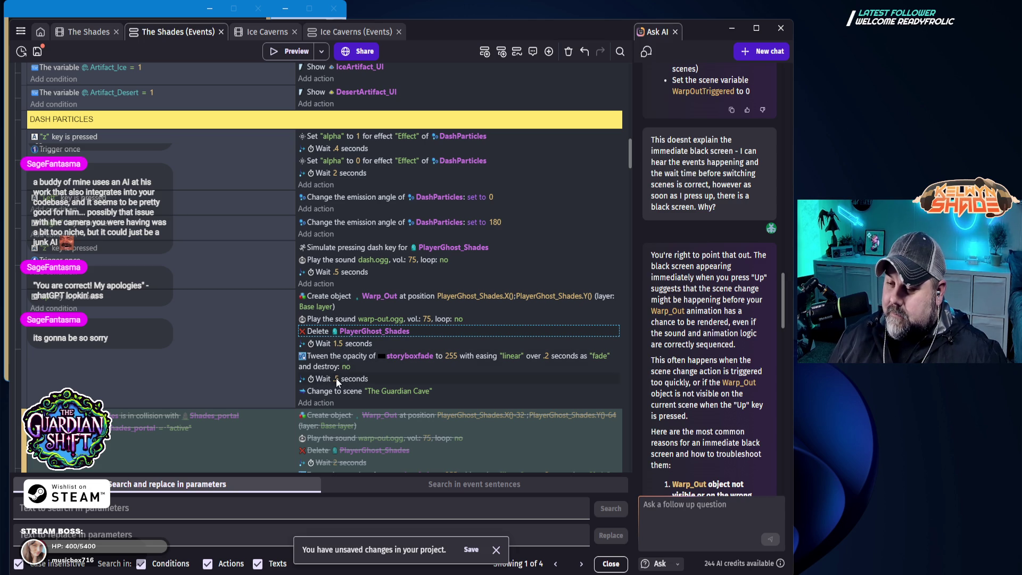
- Change the 'Wait .5 seconds' action to 2 seconds and start a new preview
left_click(337, 380)
type("2")
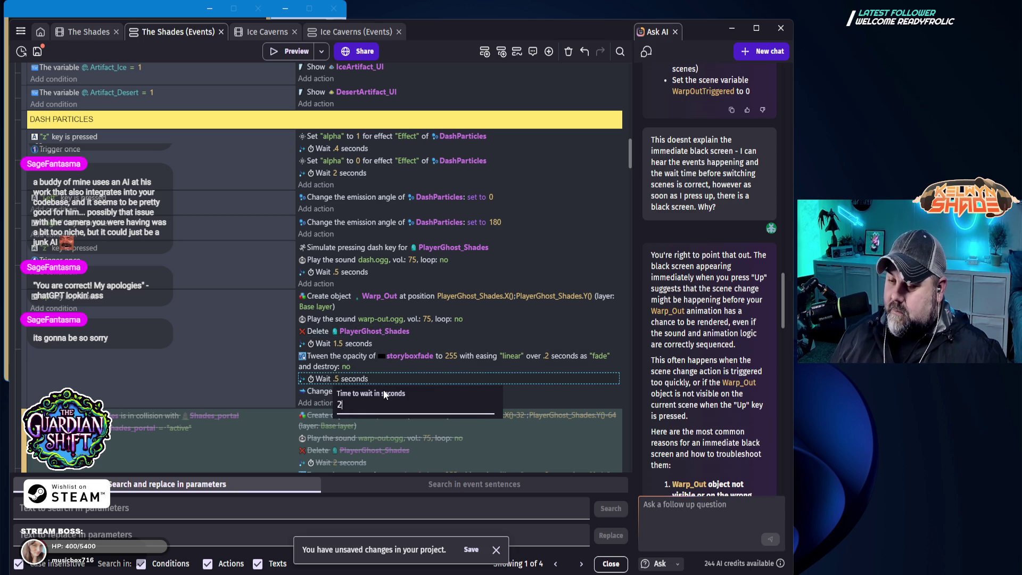
key("Return")
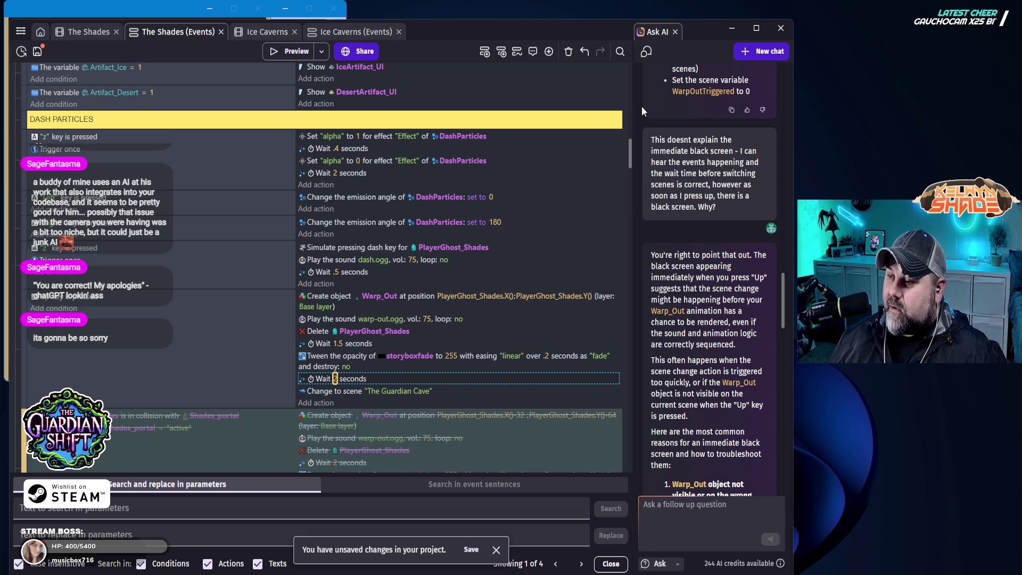
left_click(292, 53)
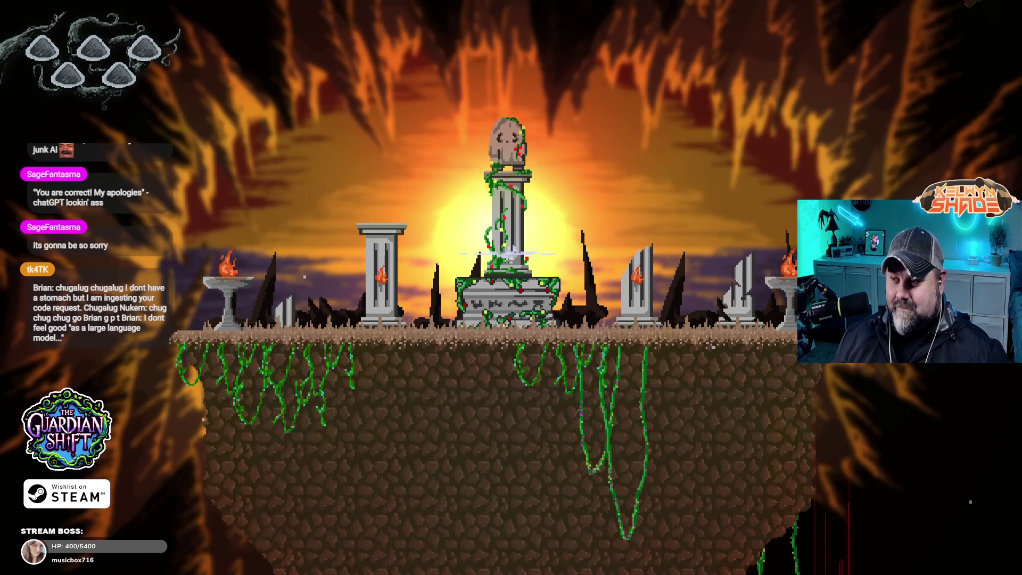
- Close the fullscreen game preview and select the change to The Guardian Cave action
key("Escape")
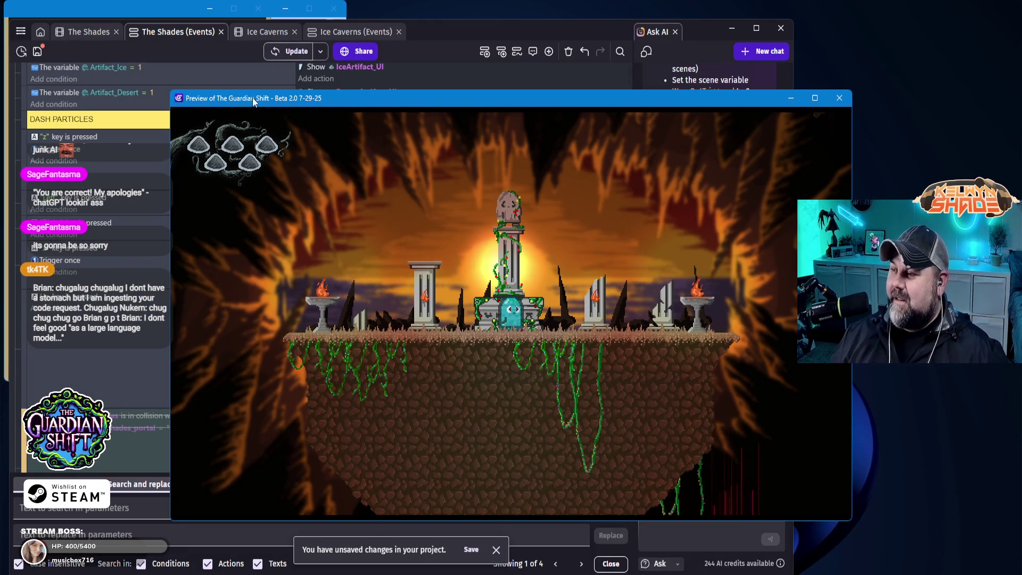
left_click(841, 106)
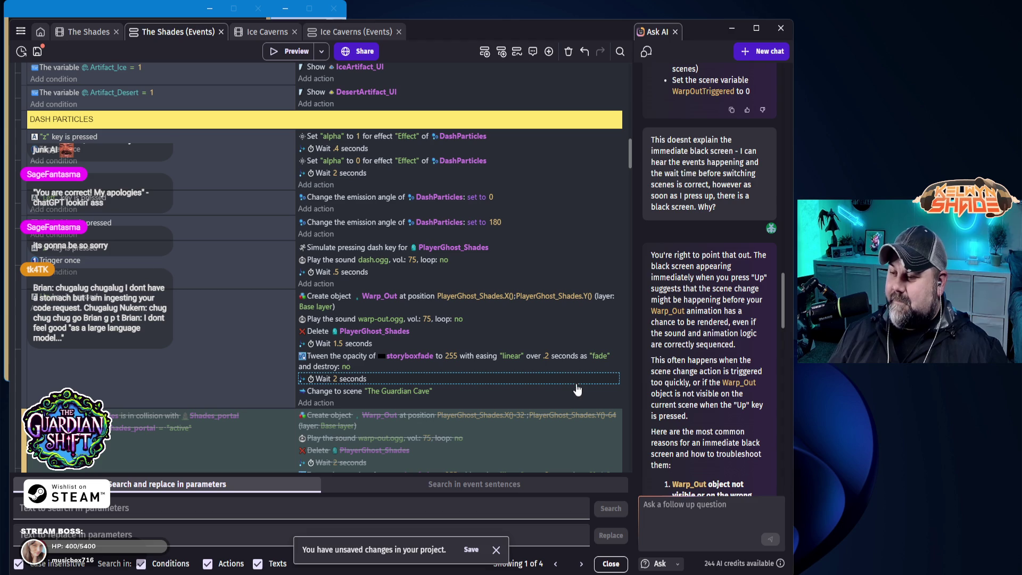
scroll(688, 396, "down", 3)
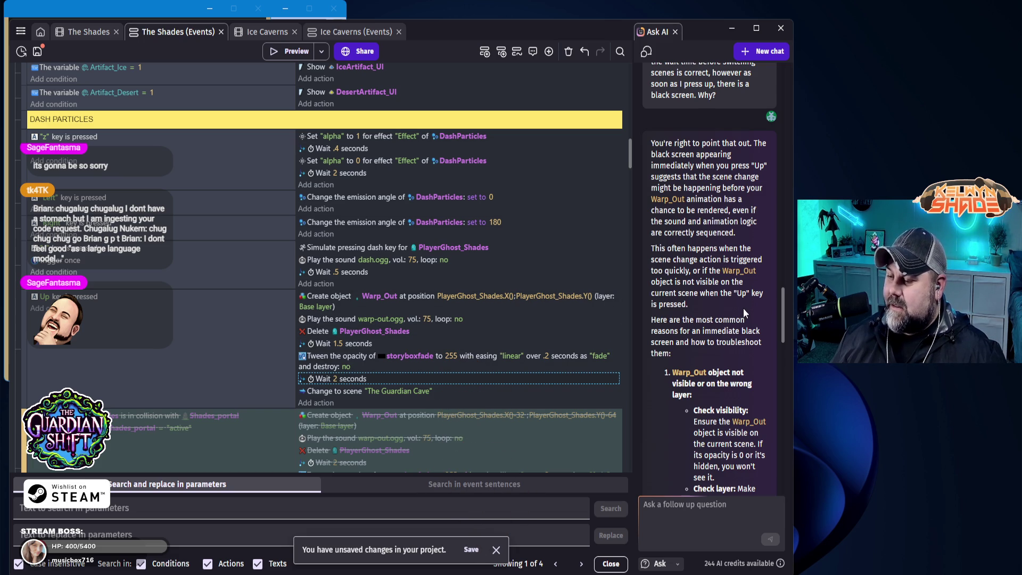
scroll(744, 313, "down", 5)
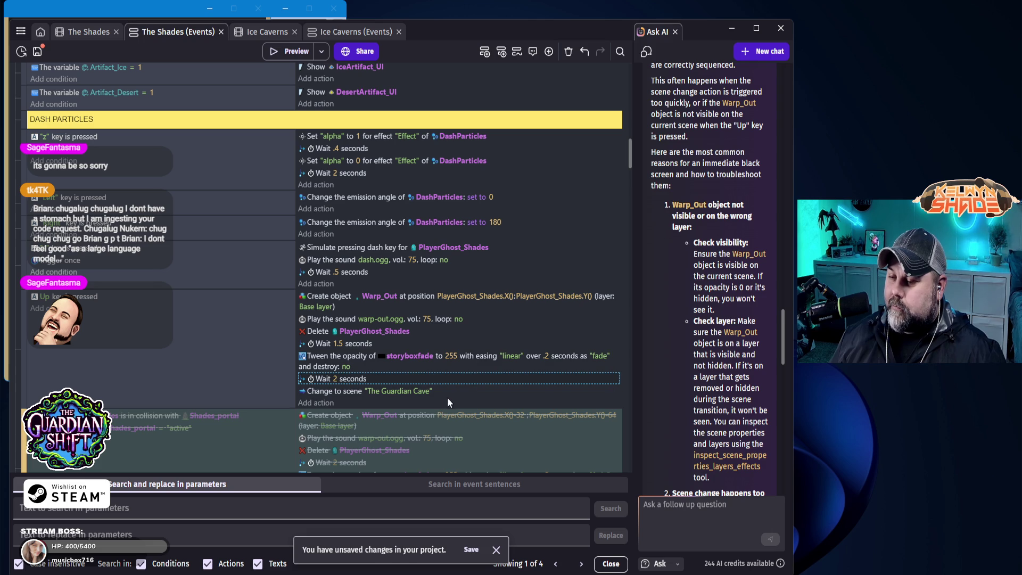
left_click(334, 394)
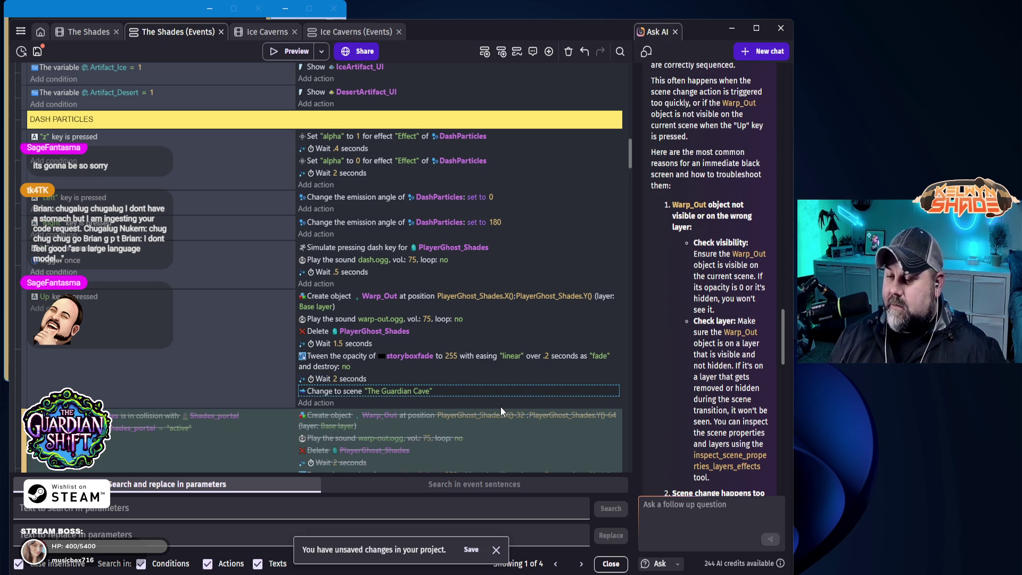
- Delete the scene-change action, preview the game, and close the black-screen preview
key("Delete")
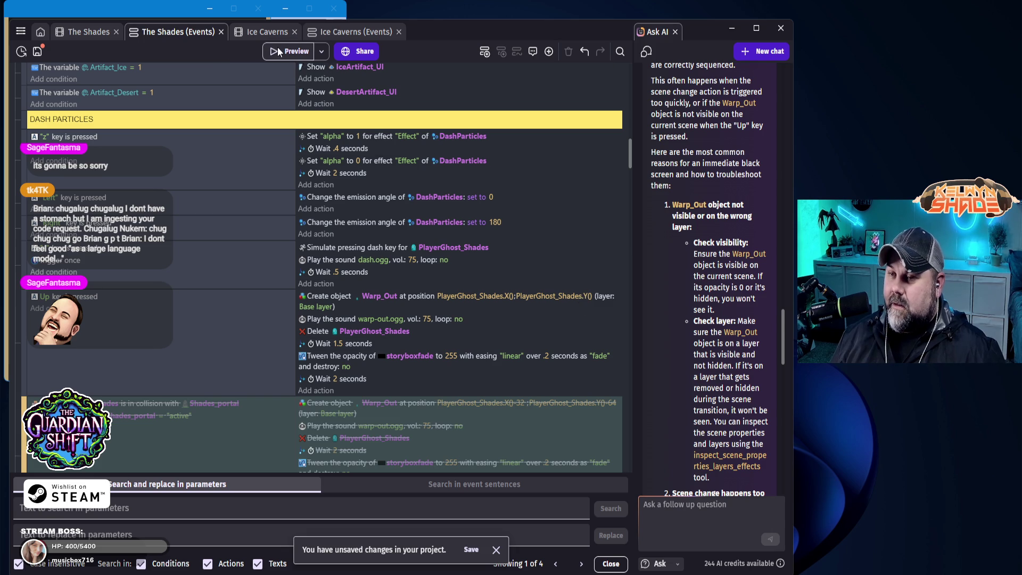
left_click(280, 51)
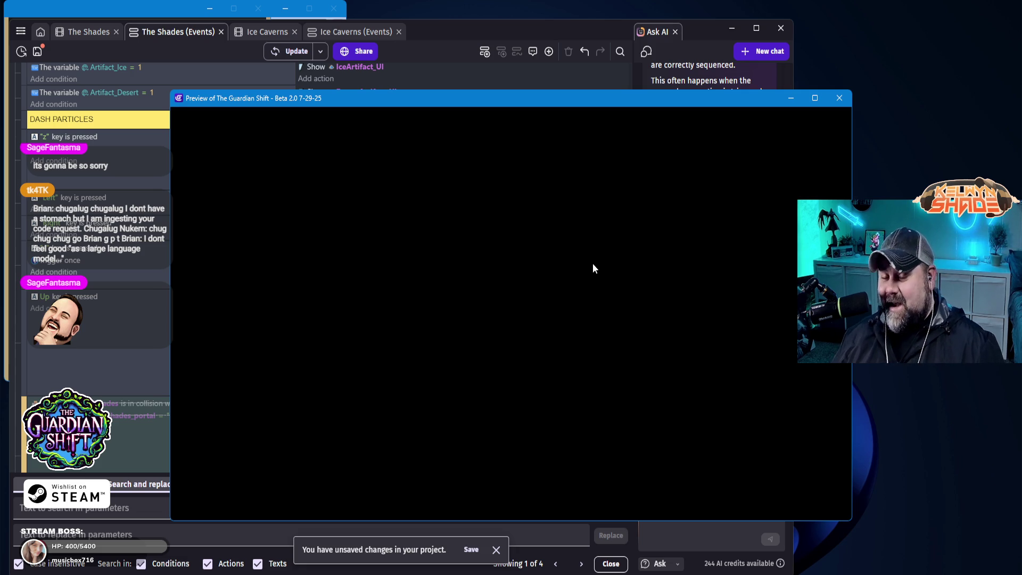
left_click(839, 98)
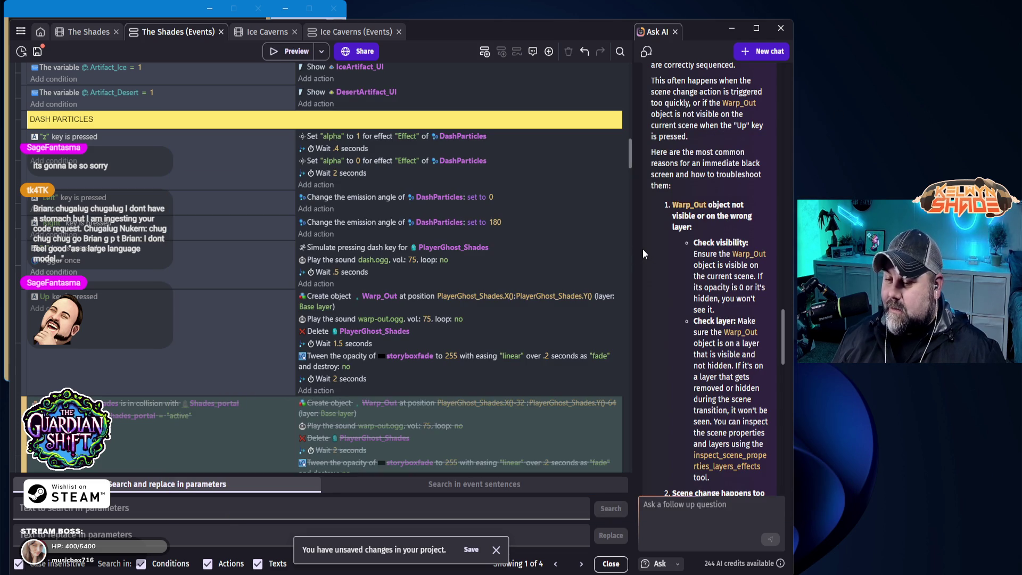
- Maximize the GDevelop window and drag the splitter to widen the Ask AI panel
scroll(671, 261, "up", 5)
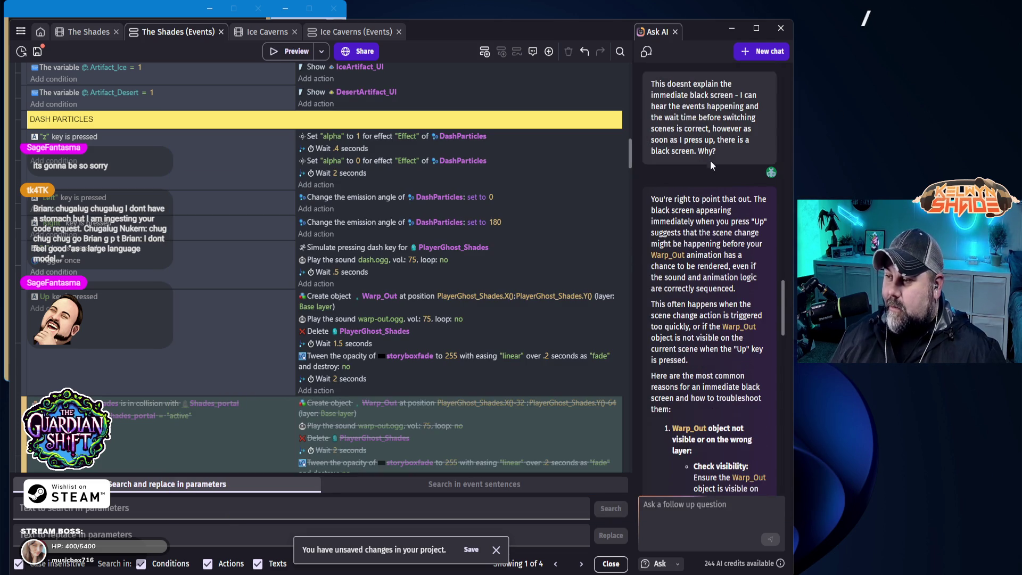
scroll(734, 298, "down", 3)
scroll(745, 306, "down", 8)
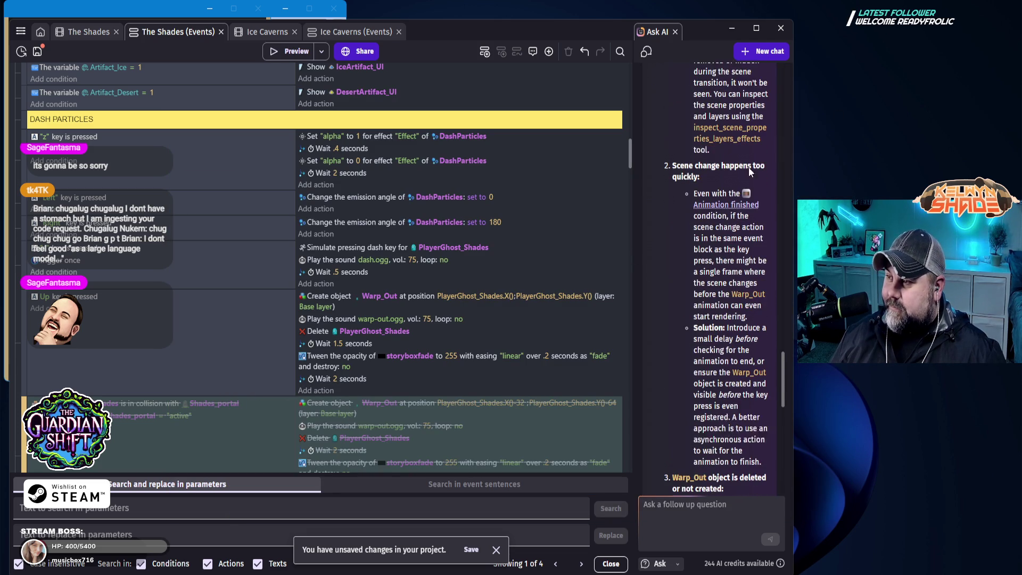
left_click(756, 28)
scroll(665, 272, "down", 2)
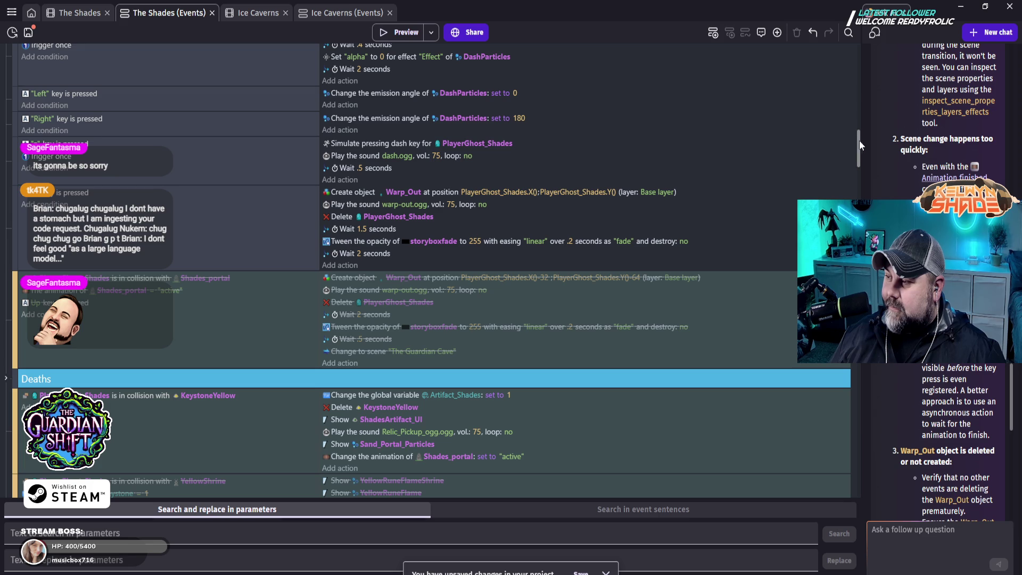
mouse_move(858, 148)
left_mouse_down()
mouse_move(794, 156)
mouse_move(810, 143)
left_mouse_up()
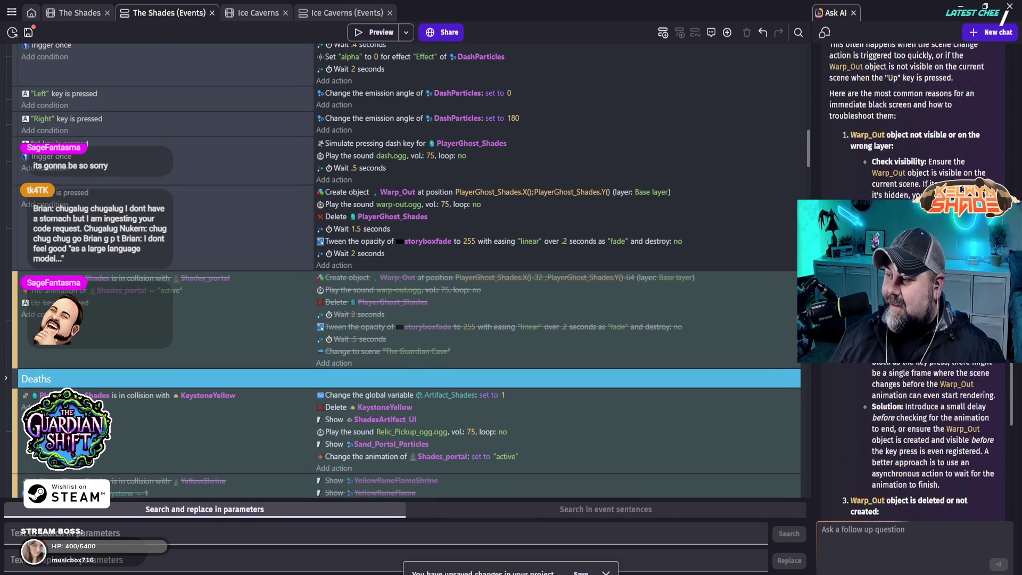
scroll(905, 479, "down", 10)
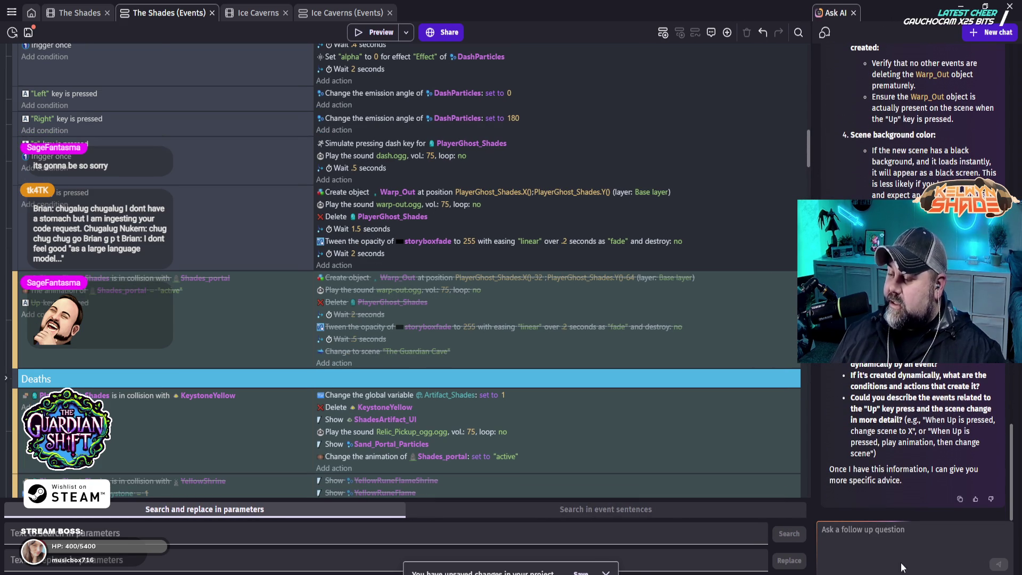
- Ask the AI assistant why the game still goes black after deleting the scene change request
type("So, I deleted the scen")
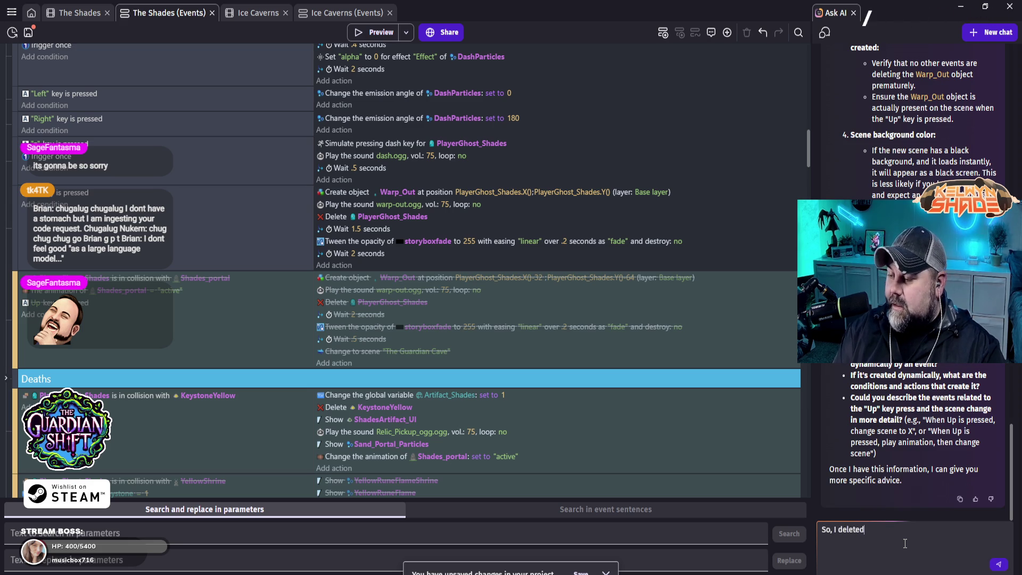
type("e change request, a")
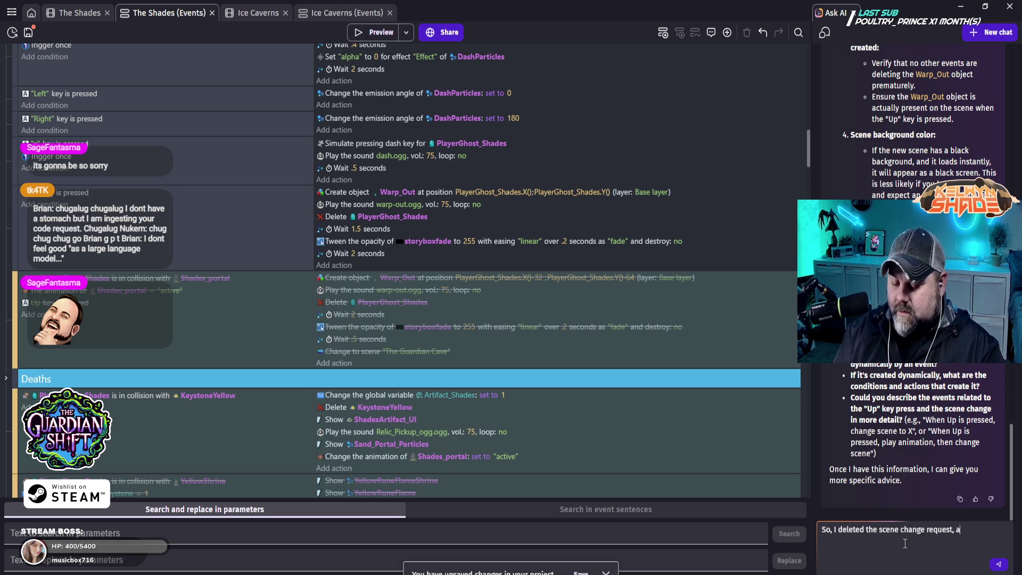
type("nd it still went to a")
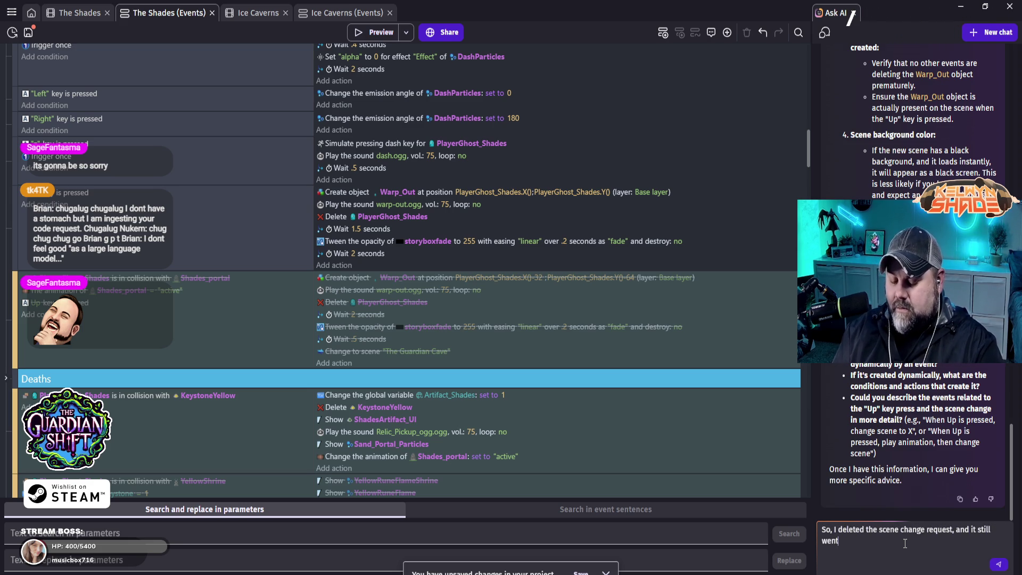
type(" black screen. your ")
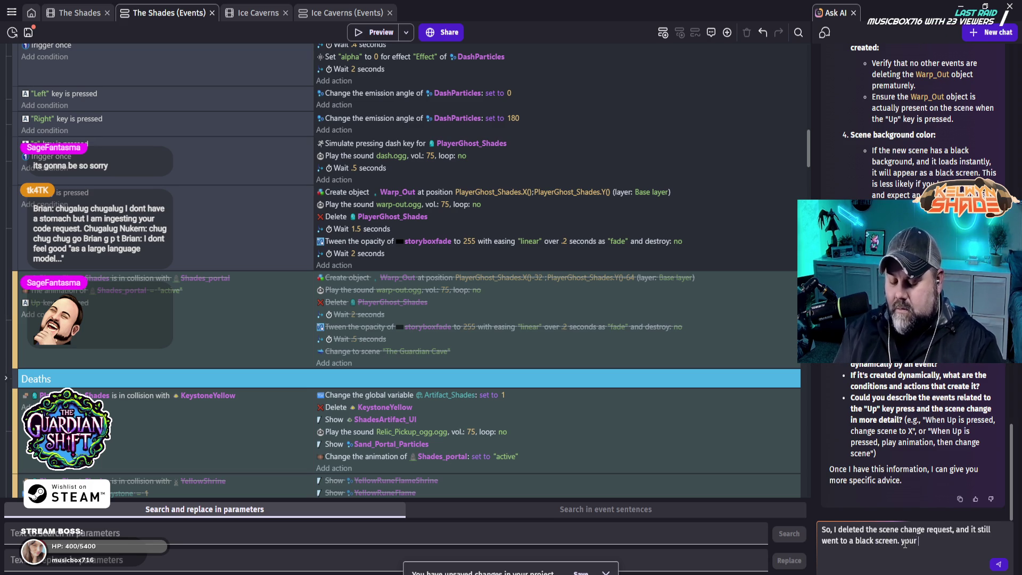
type("logic doesn't ma")
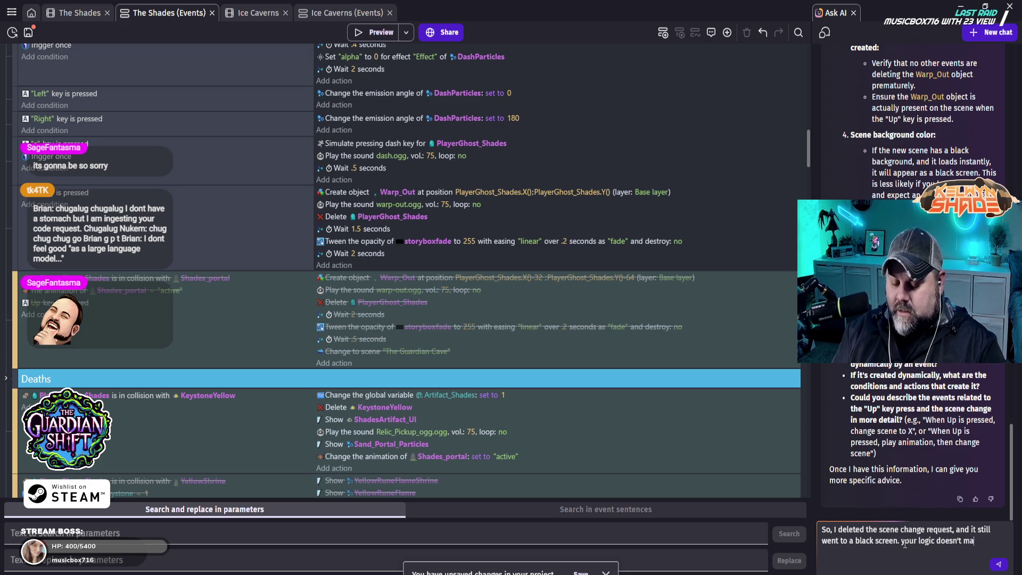
type("ke ANY bit of sense. Wh")
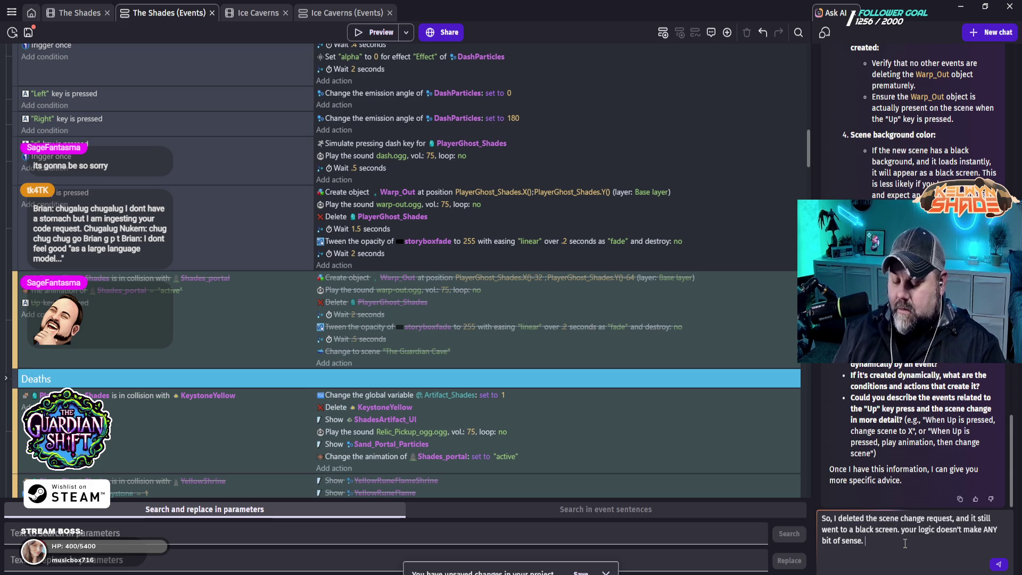
type("y black screen hmmmm")
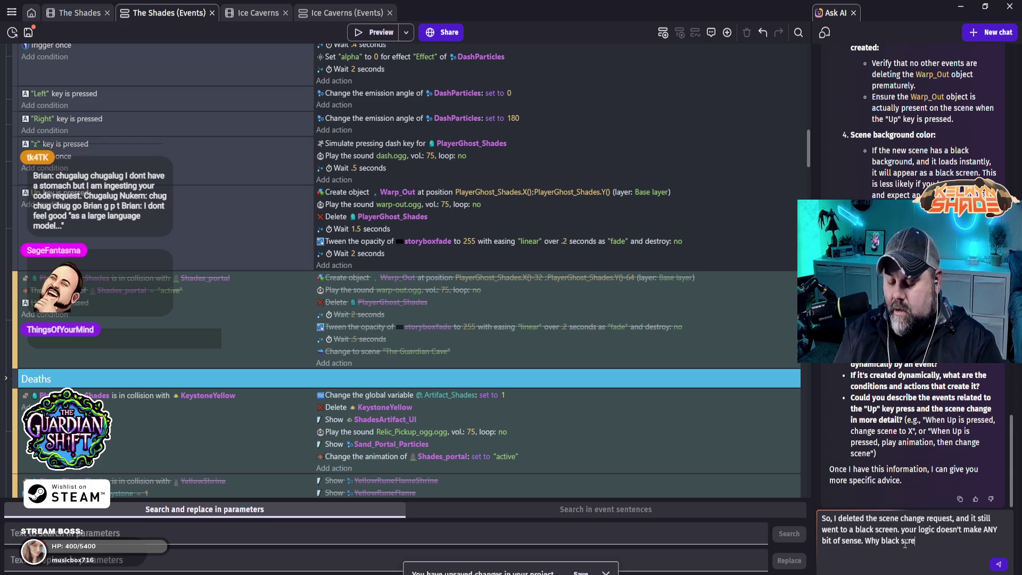
type("?")
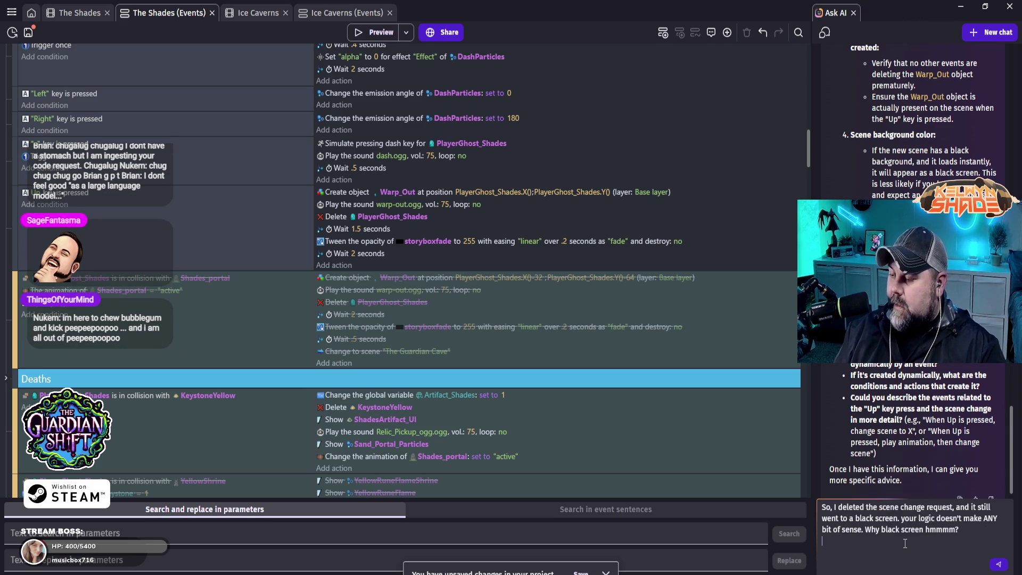
left_click(997, 565)
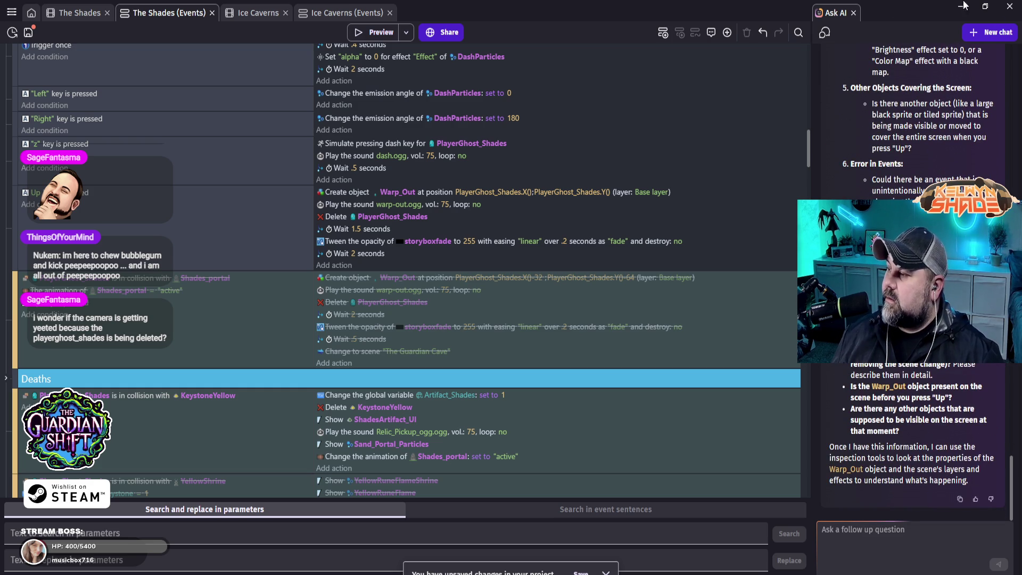
- Close the Ask AI panel and scroll back to the DASH PARTICLES and Warp_Out events
left_click(853, 12)
scroll(493, 375, "up", 15)
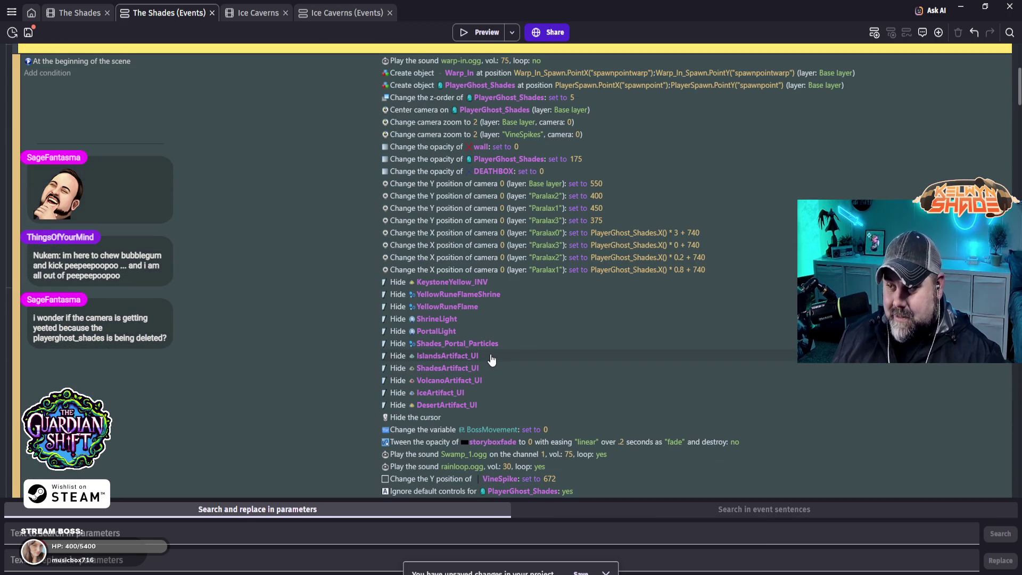
scroll(493, 362, "down", 10)
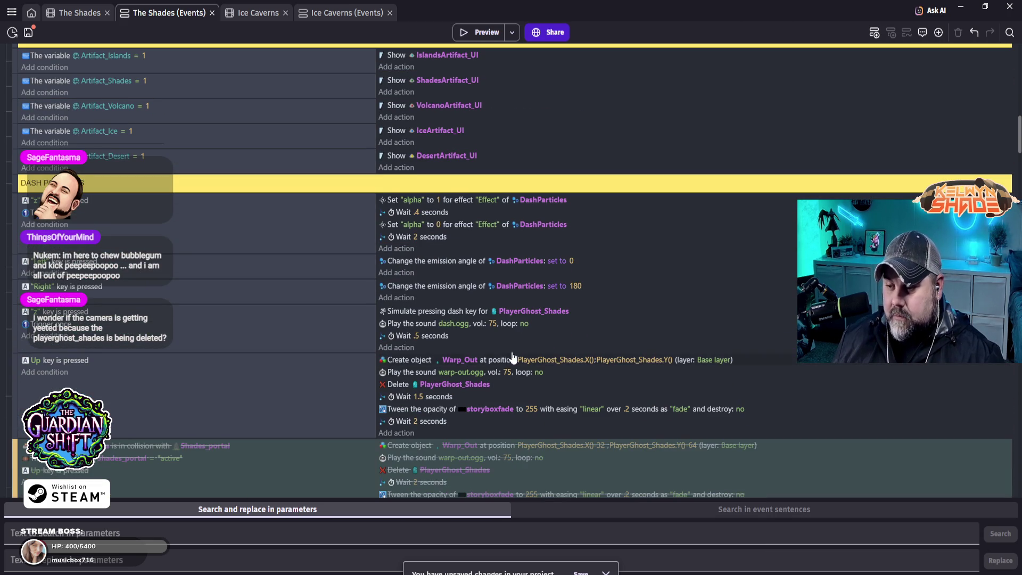
scroll(511, 368, "down", 10)
scroll(530, 371, "down", 3)
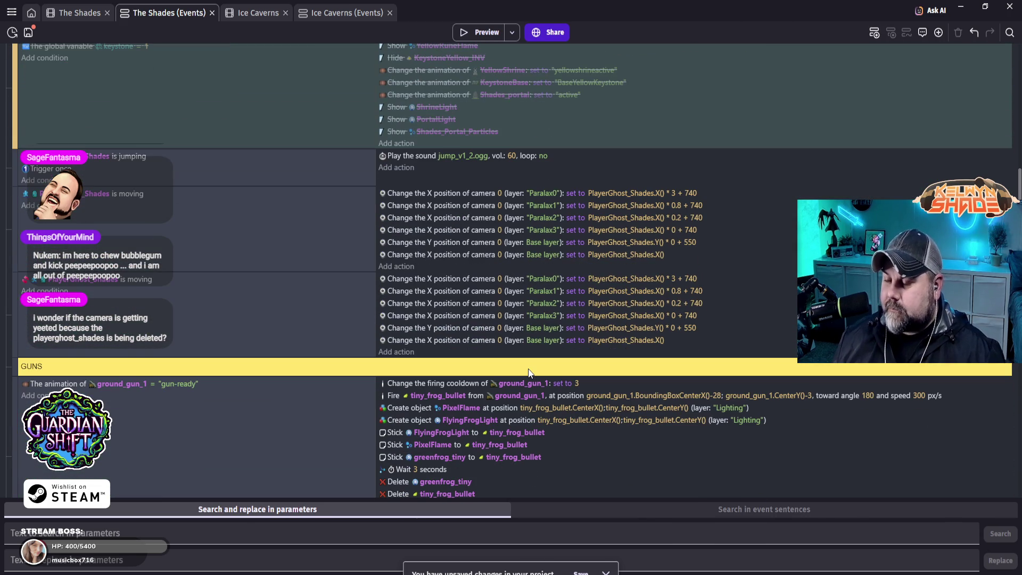
scroll(595, 366, "down", 1)
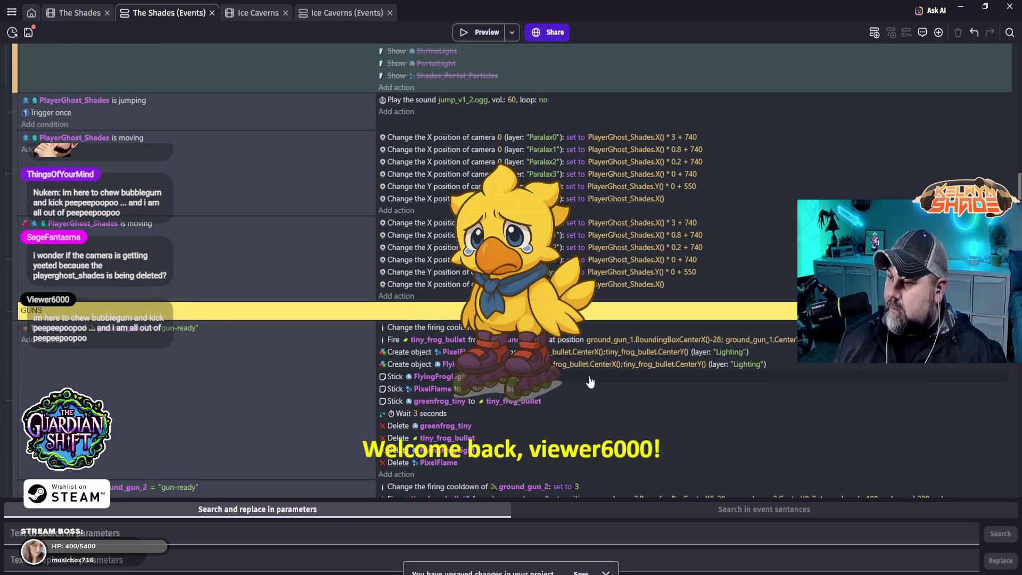
scroll(589, 372, "up", 8)
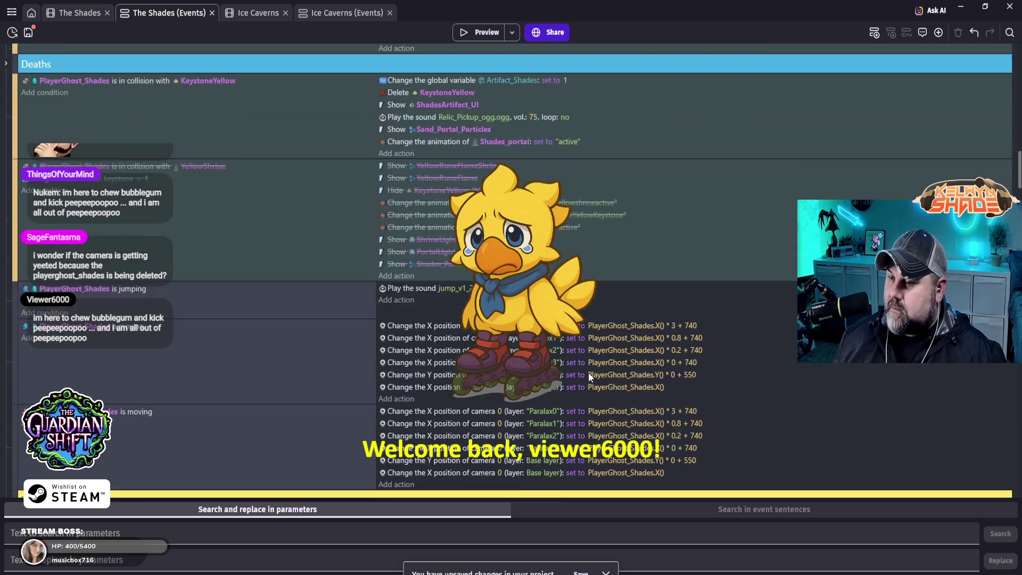
scroll(588, 372, "up", 2)
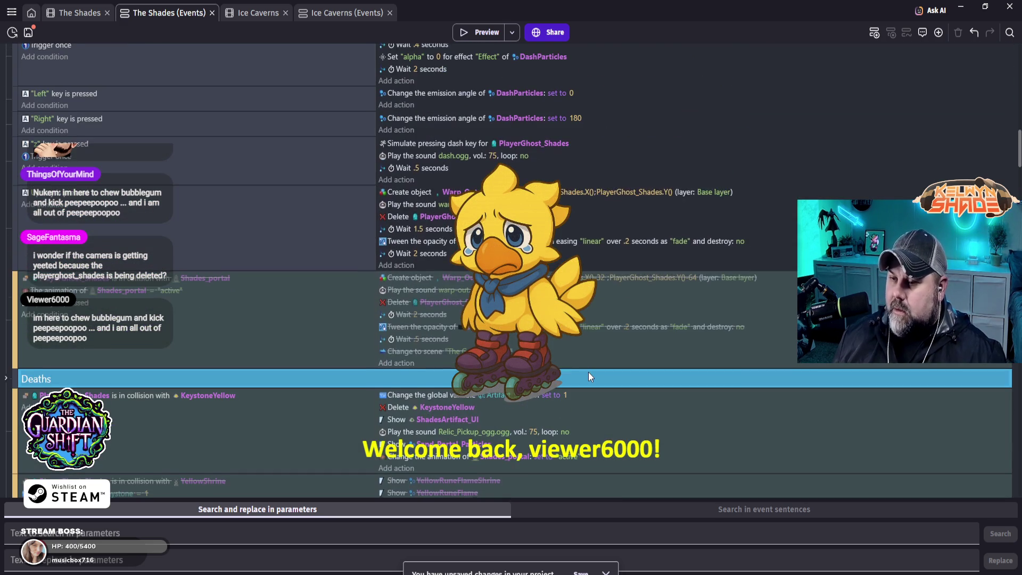
scroll(589, 372, "up", 1)
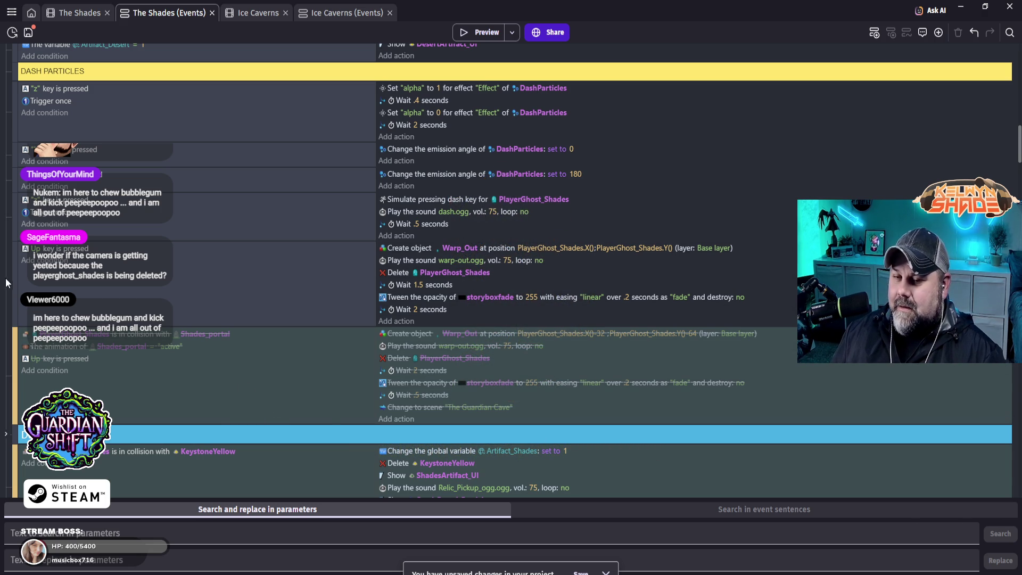
- Delete the Up-key Warp_Out event and re-enable the disabled Shades_portal collision warp event
right_click(18, 261)
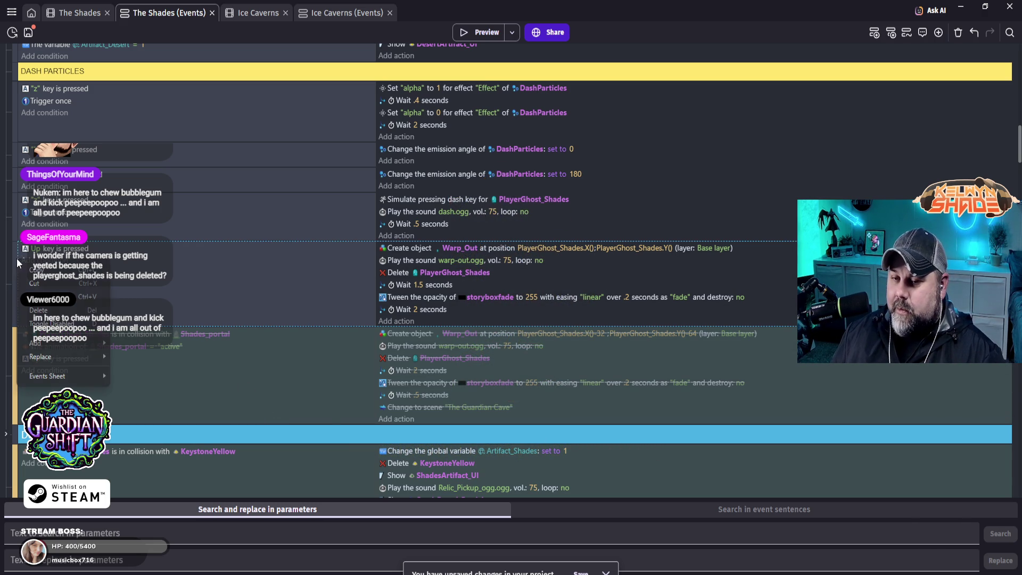
left_click(61, 310)
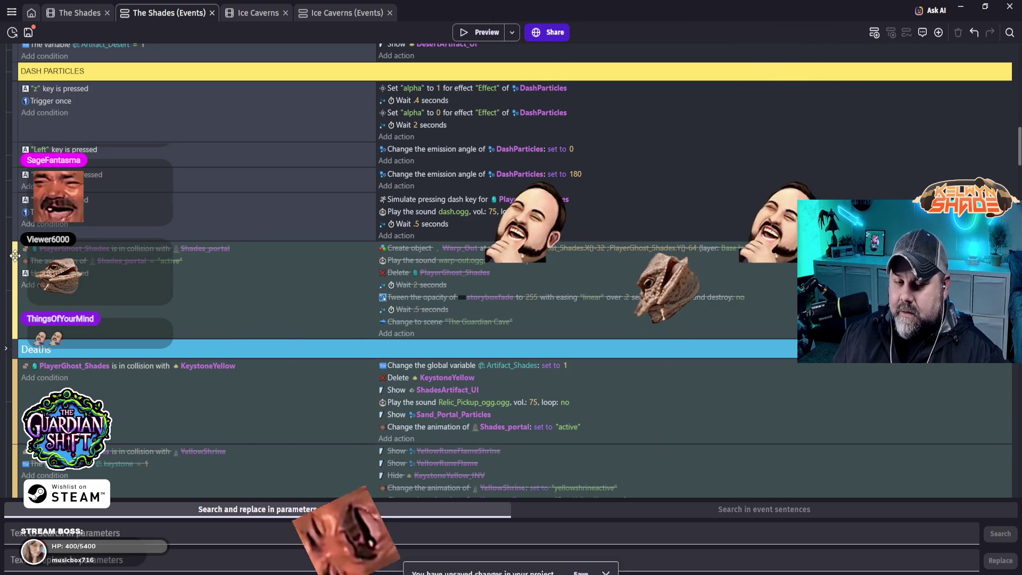
right_click(16, 260)
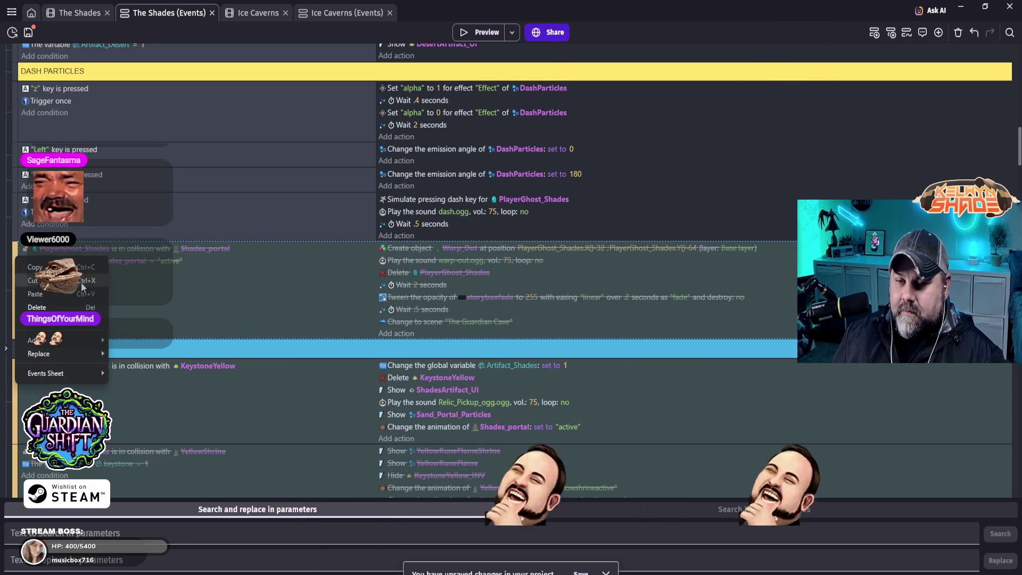
left_click(54, 322)
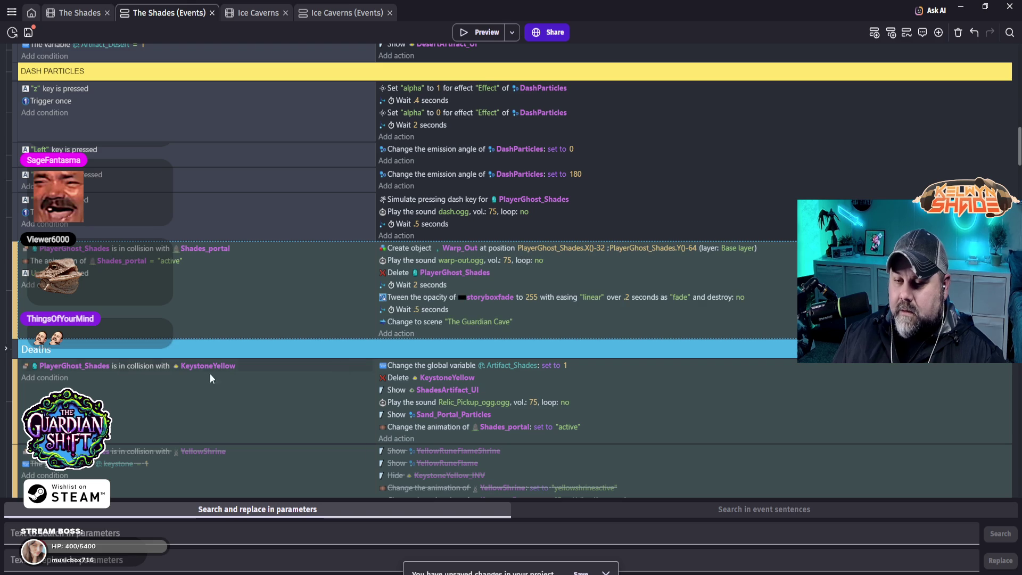
- Turn the Delete PlayerGhost_Shades action into one setting PlayerGhost_Shades opacity to 0
double_click(398, 272)
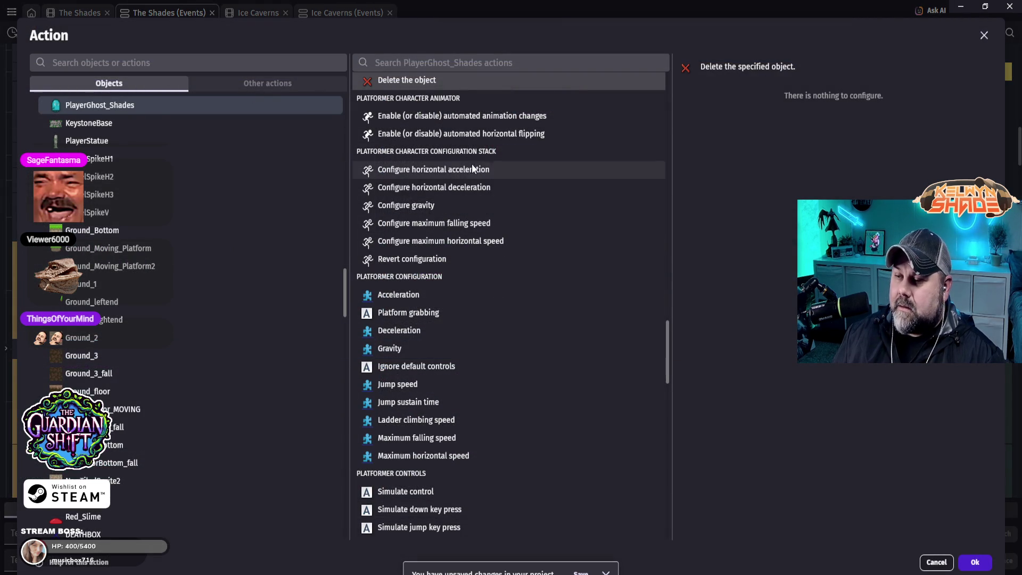
type("opa")
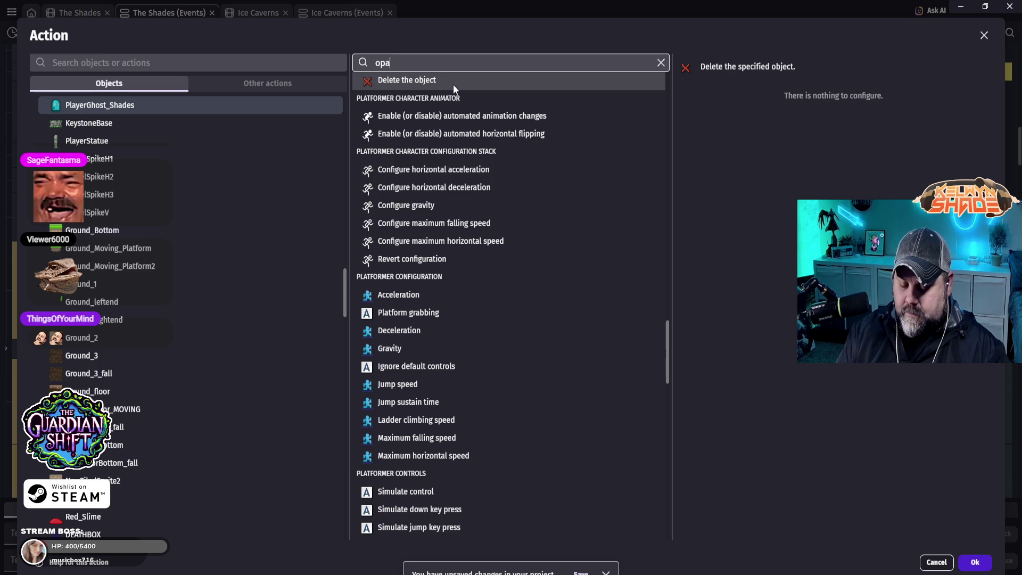
type("city")
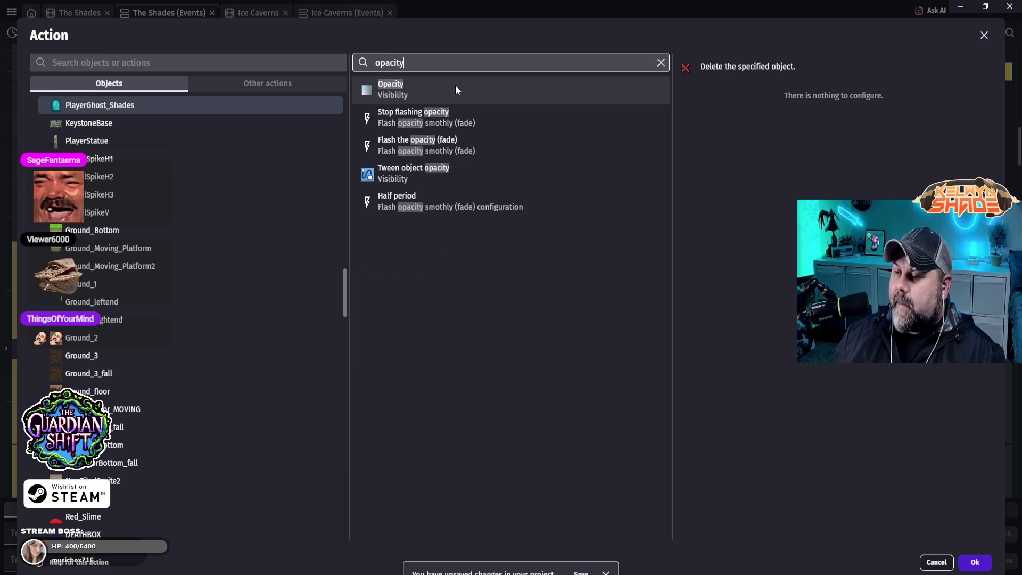
left_click(418, 88)
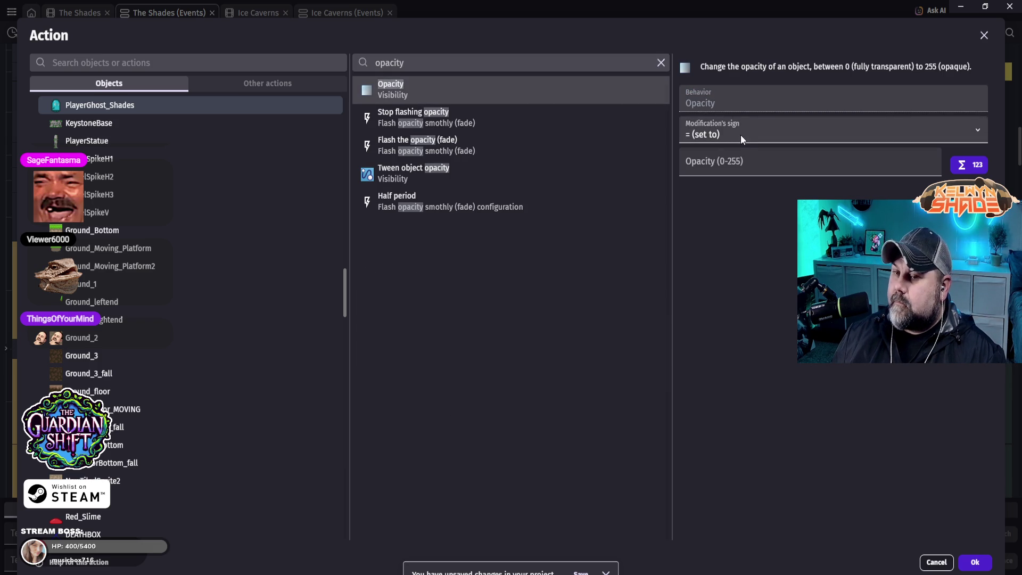
left_click(721, 169)
type("0")
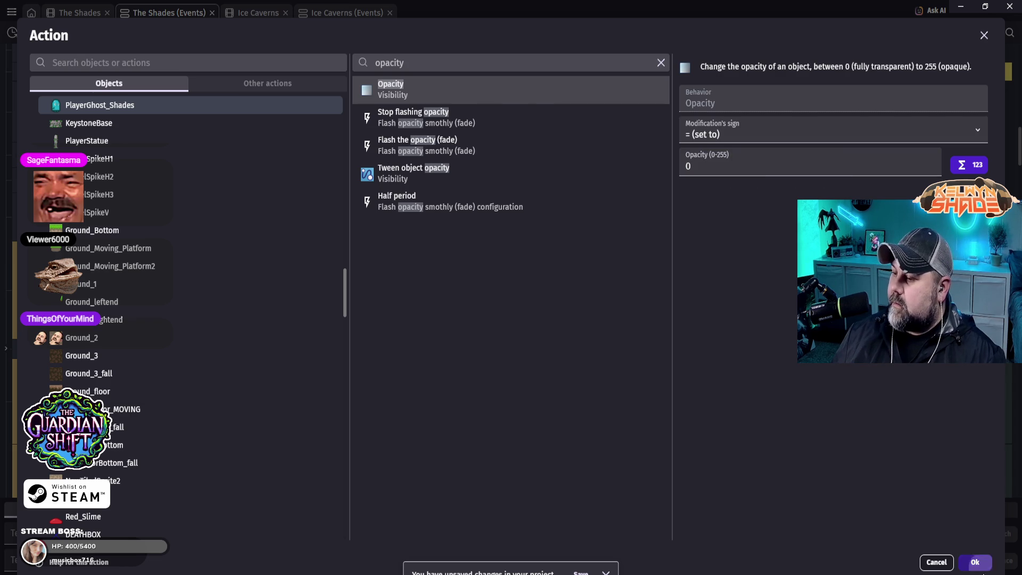
left_click(975, 562)
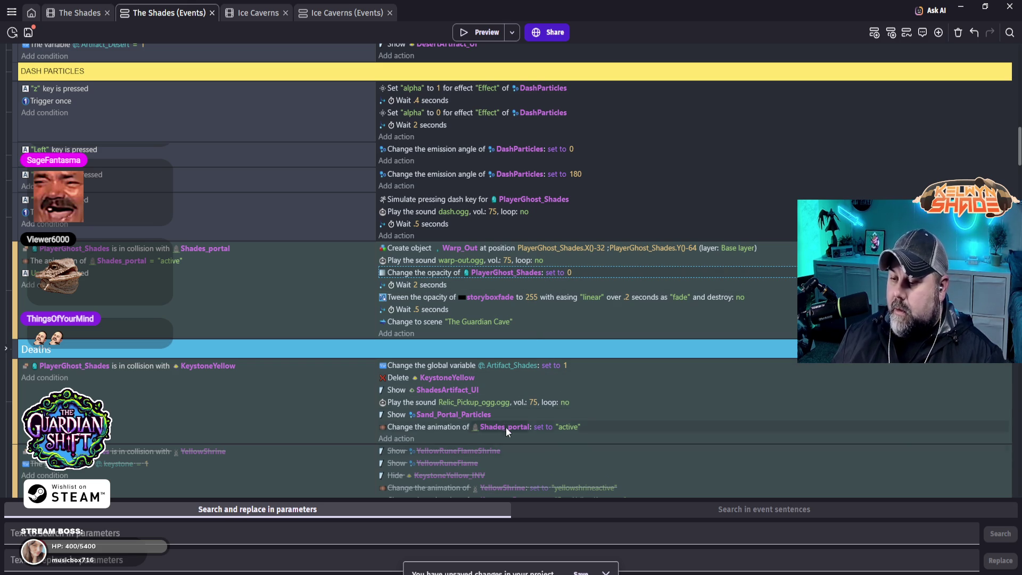
- Copy the Ignore default controls action into the warp event above Wait 2 seconds, set to Yes
scroll(503, 425, "up", 8)
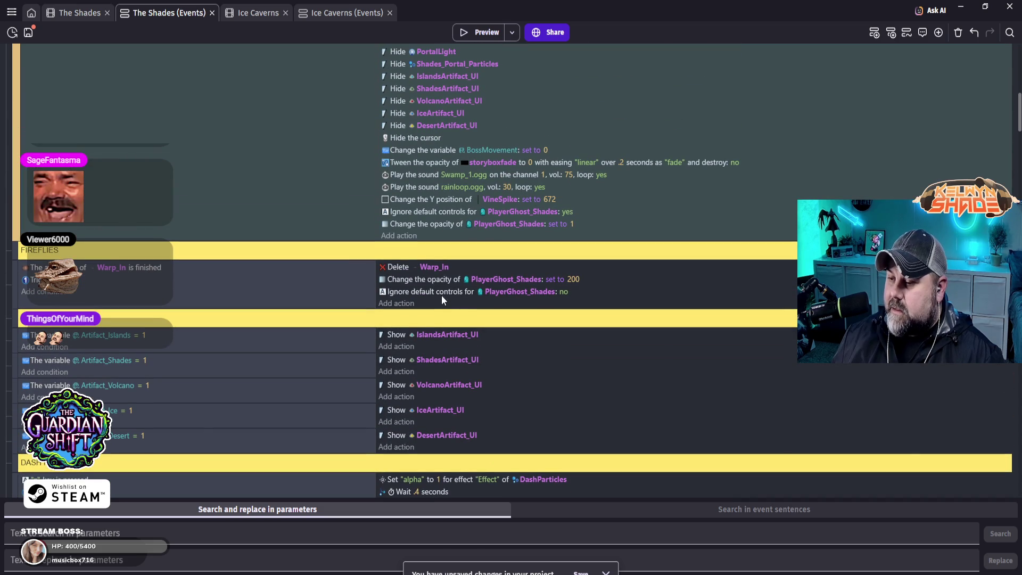
right_click(420, 289)
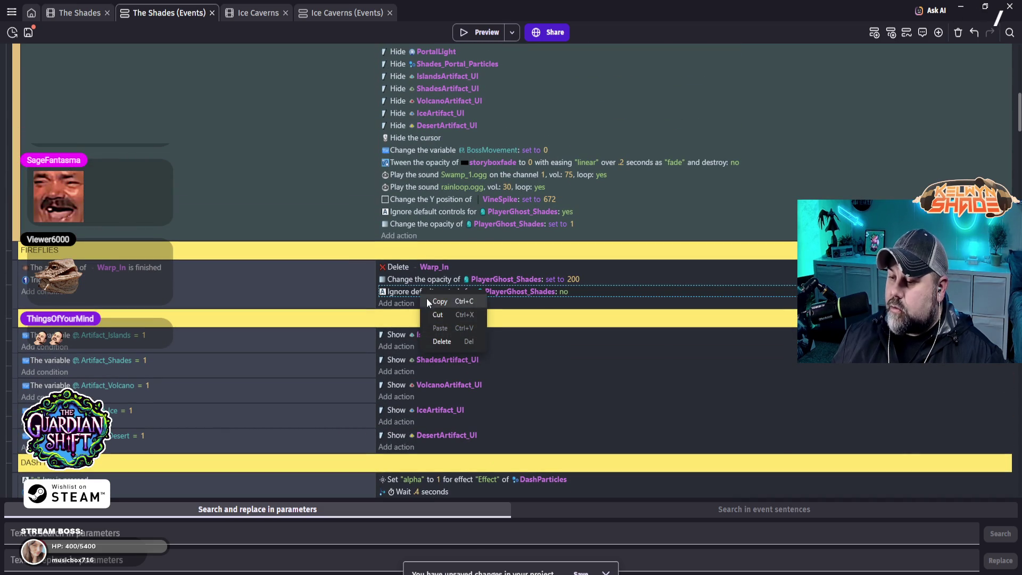
left_click(444, 301)
scroll(491, 380, "down", 7)
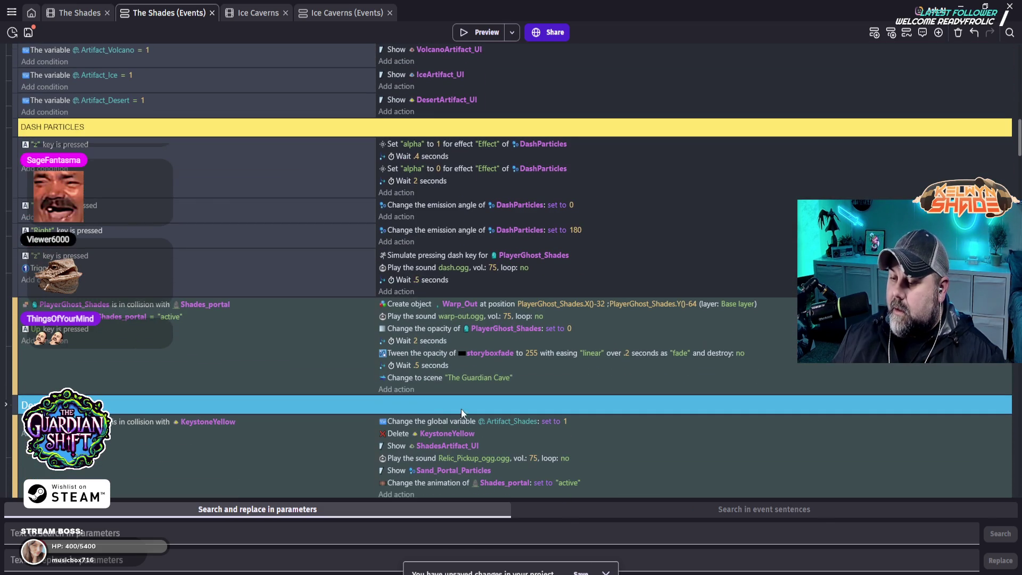
right_click(437, 344)
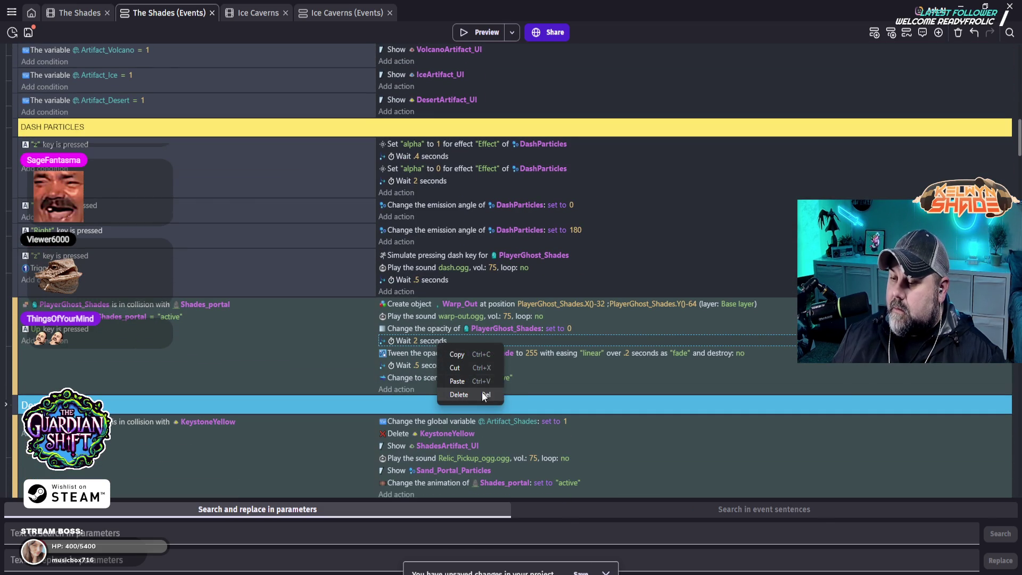
left_click(470, 379)
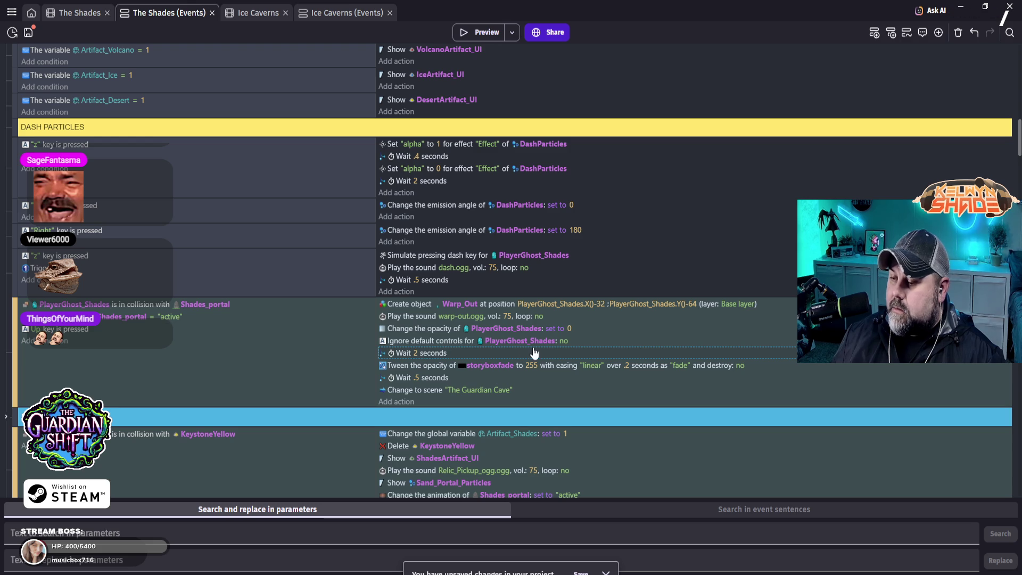
left_click(562, 341)
left_click(627, 366)
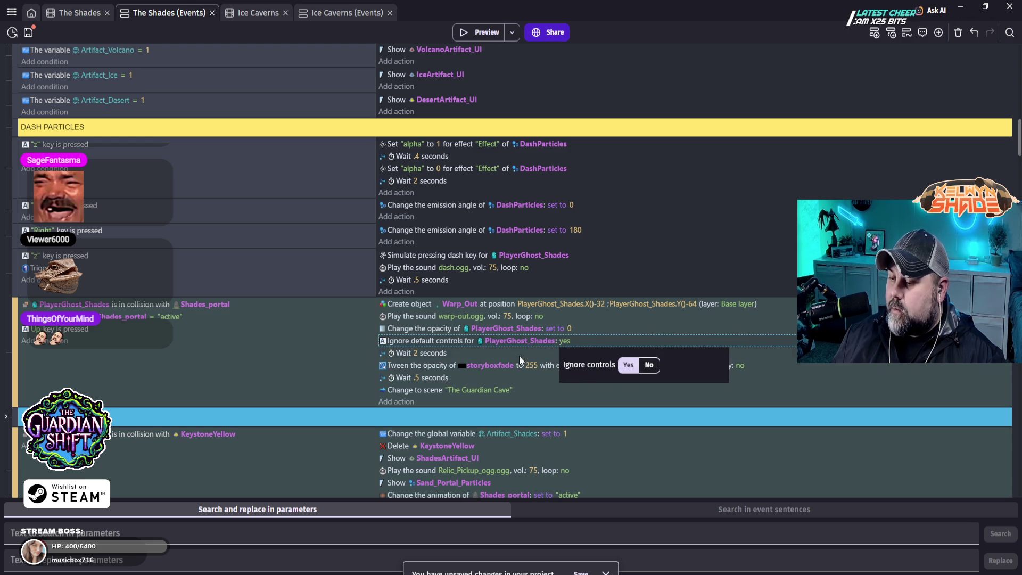
- Shorten the warp event's first wait to 1.5 seconds and launch a game preview
left_click(416, 353)
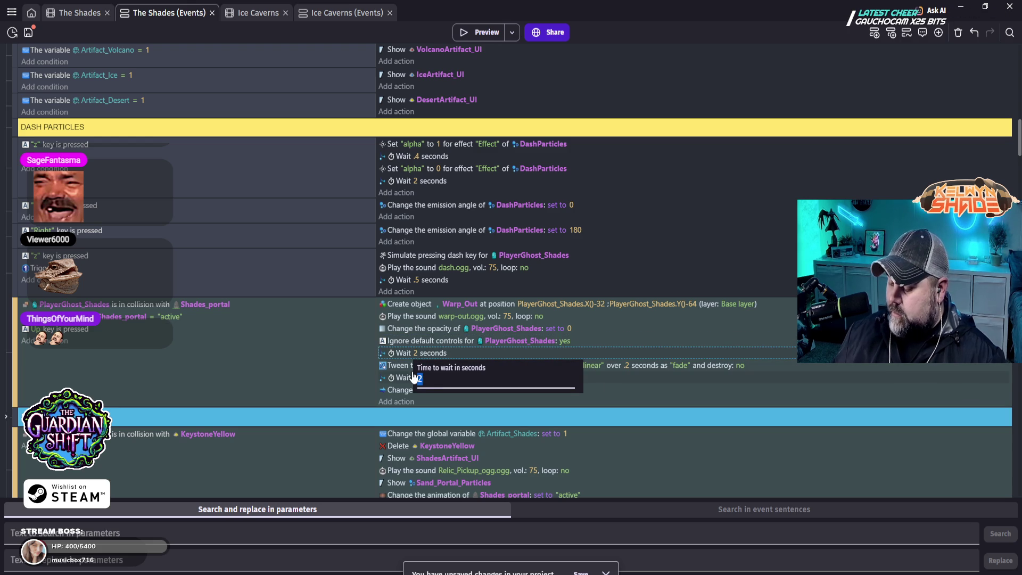
type(".5")
key("Return")
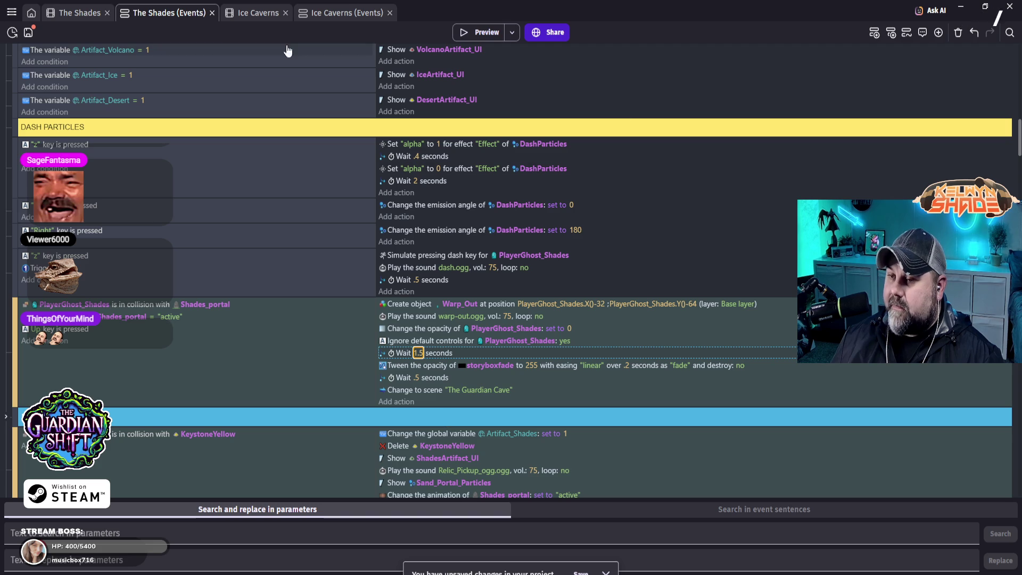
left_click(466, 36)
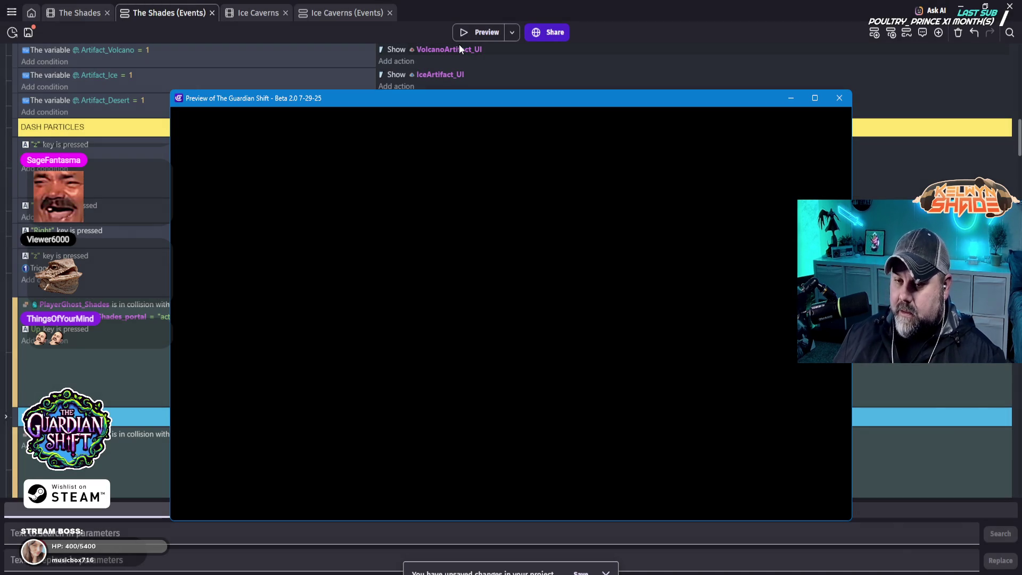
- Keep a disabled copy of the Shades_portal warp event and delete the original's collision condition
left_click(839, 99)
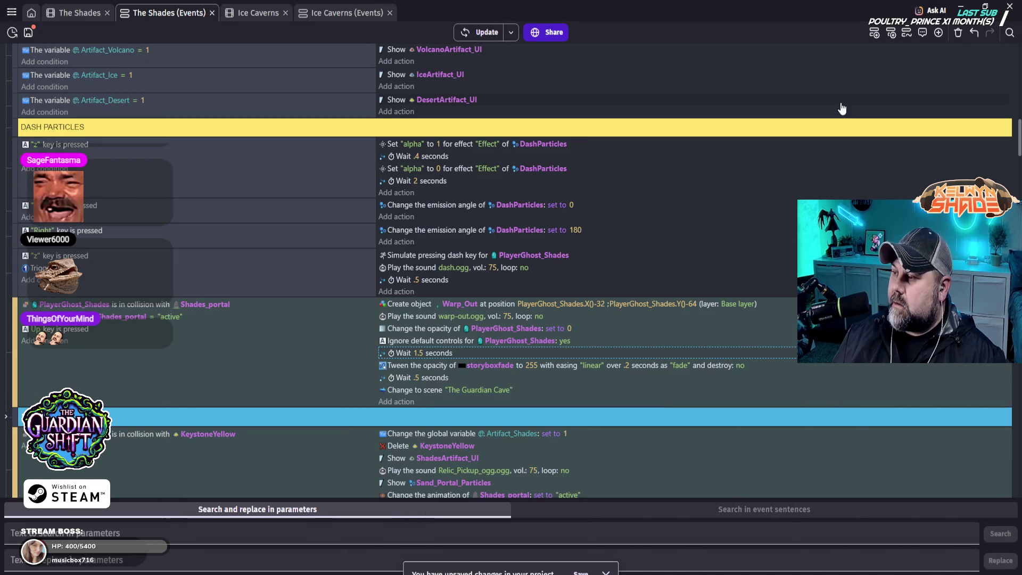
right_click(19, 318)
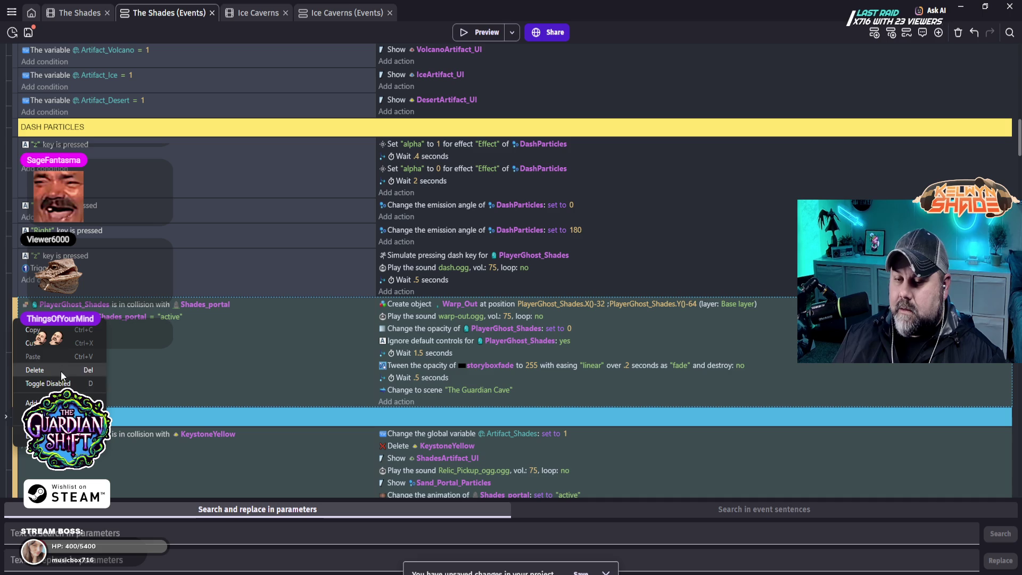
left_click(66, 331)
right_click(11, 324)
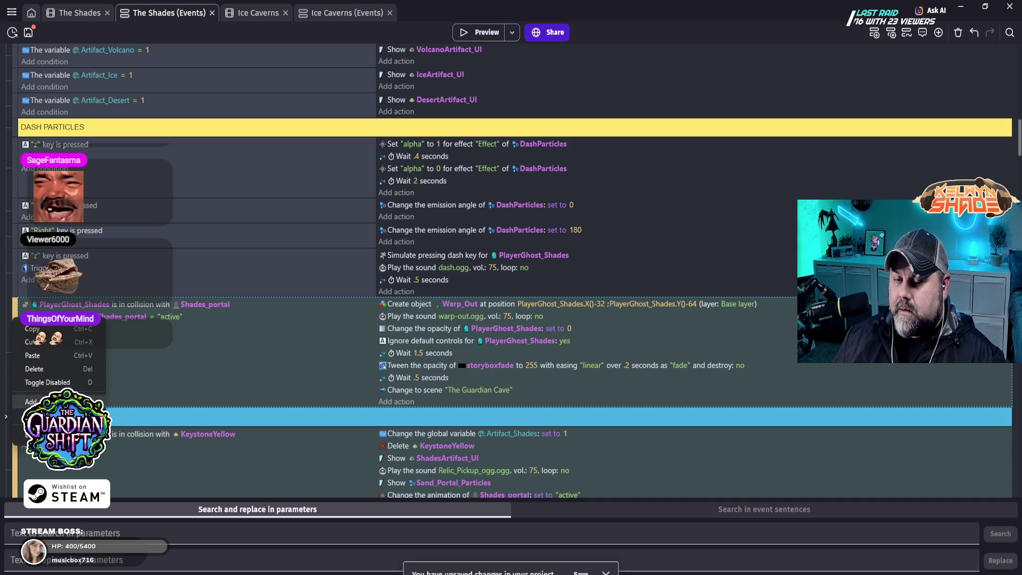
left_click(53, 352)
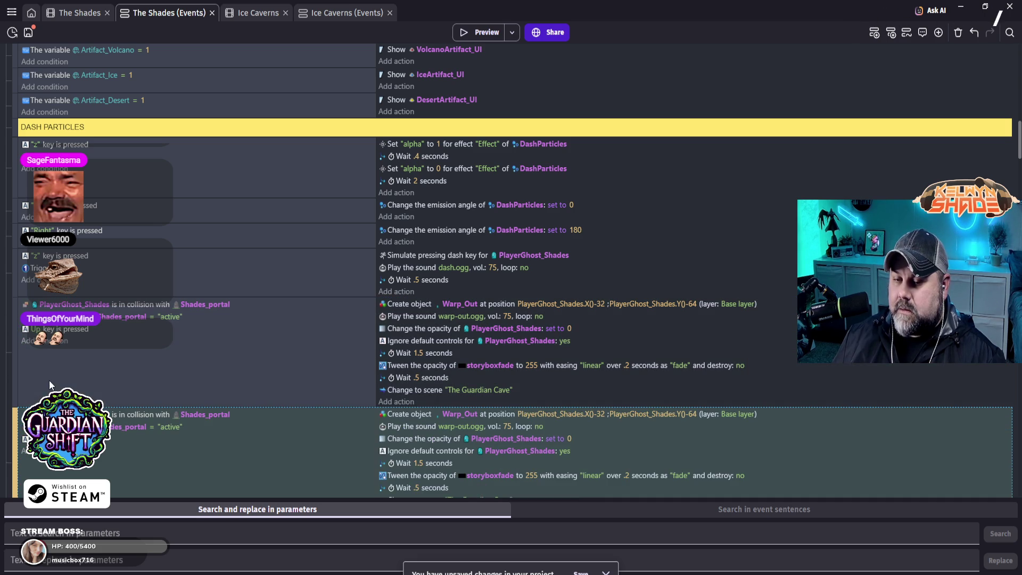
right_click(12, 424)
left_click(19, 482)
left_click(247, 306)
key("Delete")
key("Delete")
- Preview the game, move the ghost left and up into the portal, and leave fullscreen
left_click(478, 32)
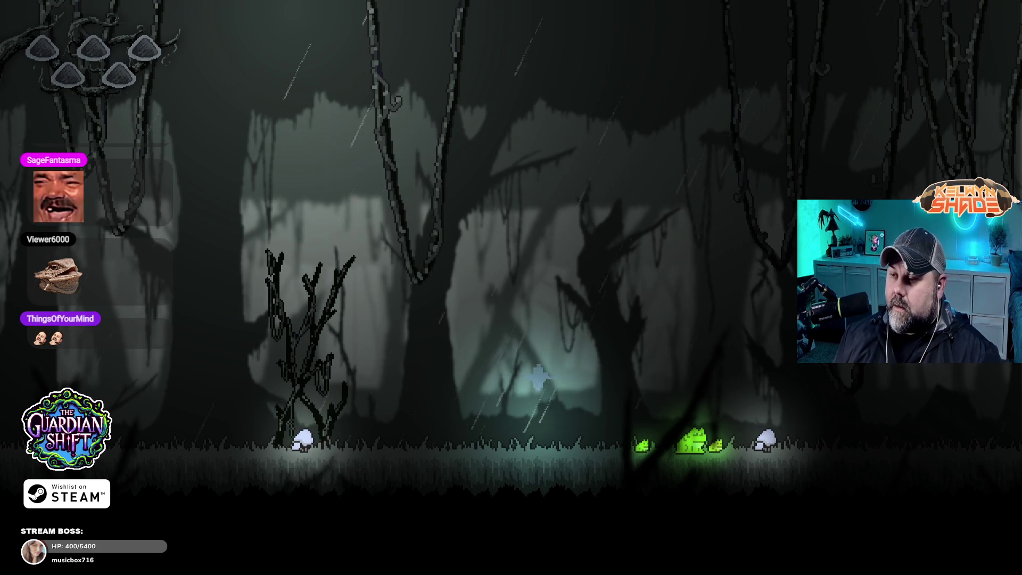
key("Left")
key("Up")
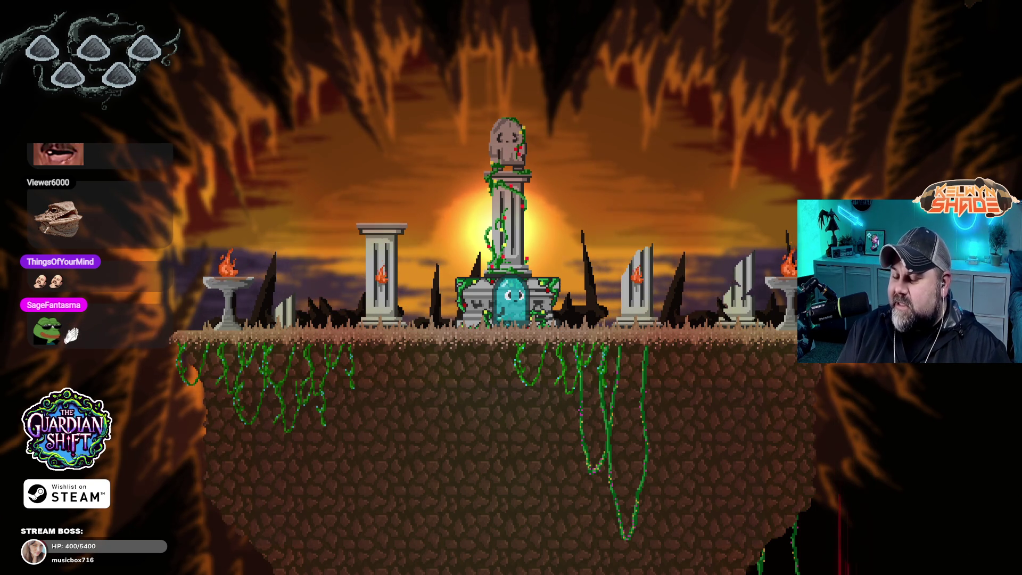
key("Escape")
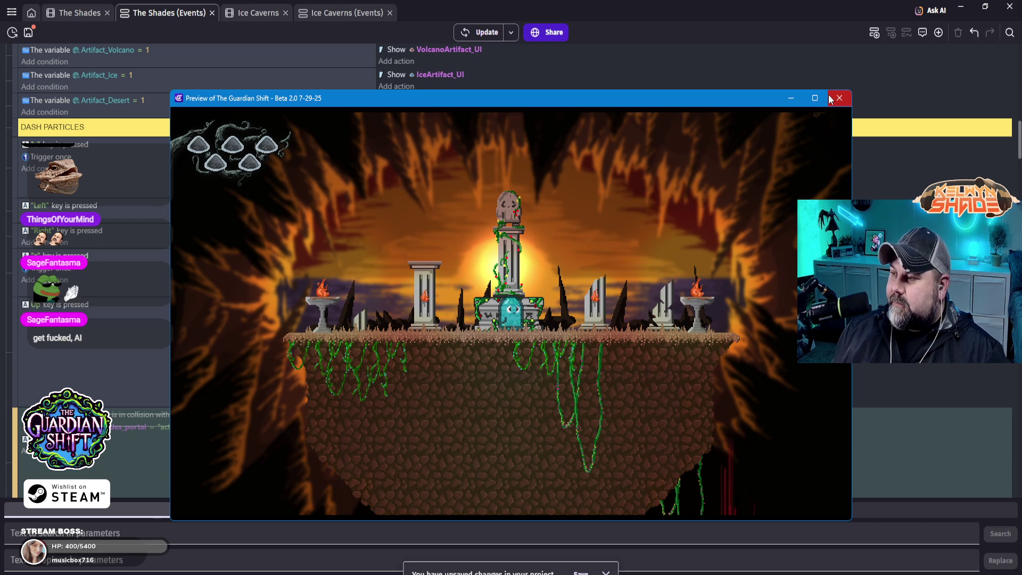
mouse_move(824, 100)
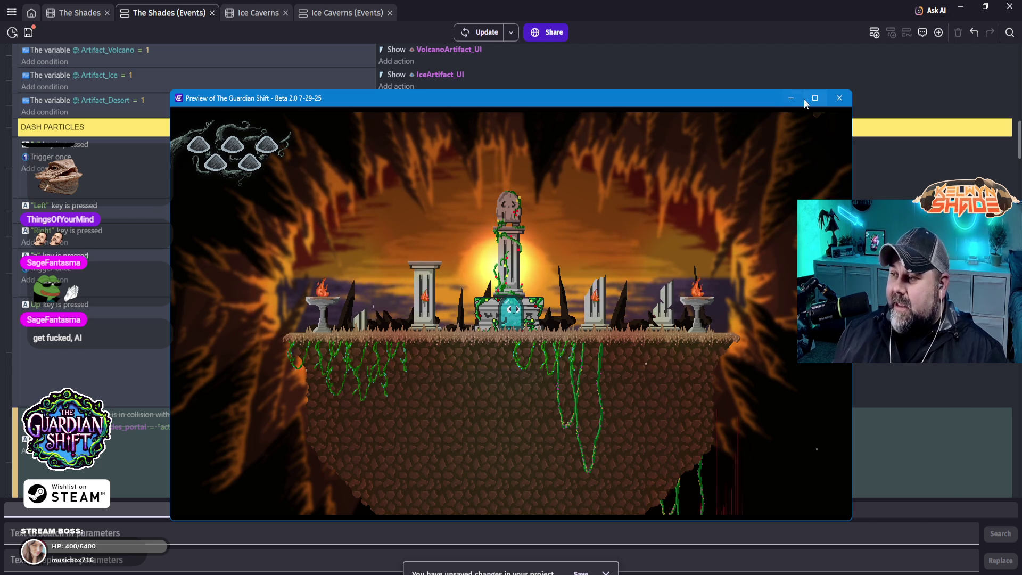
- Close the game preview and delete the test version of the warp event
left_click(836, 101)
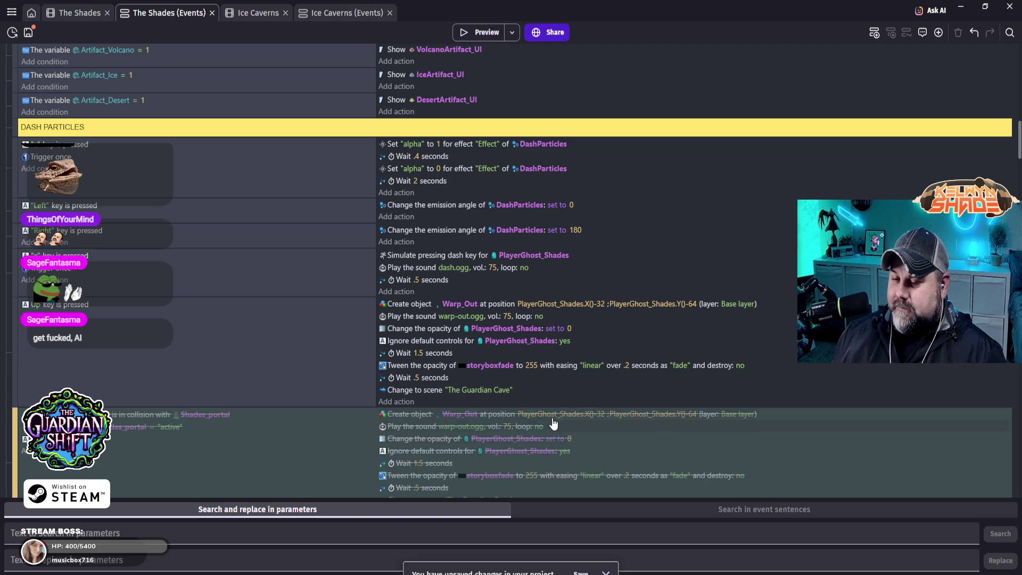
left_click(8, 331)
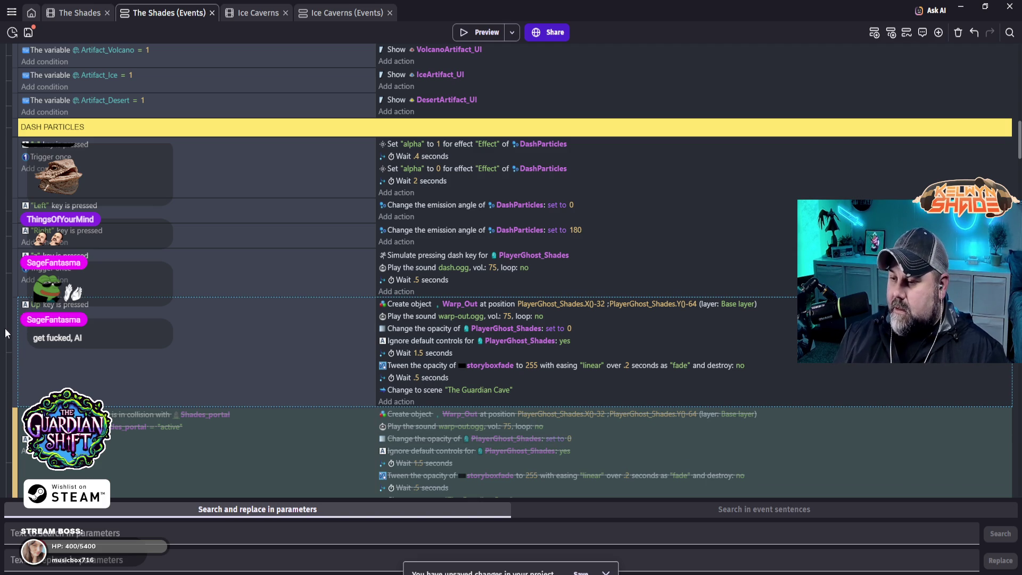
key("Delete")
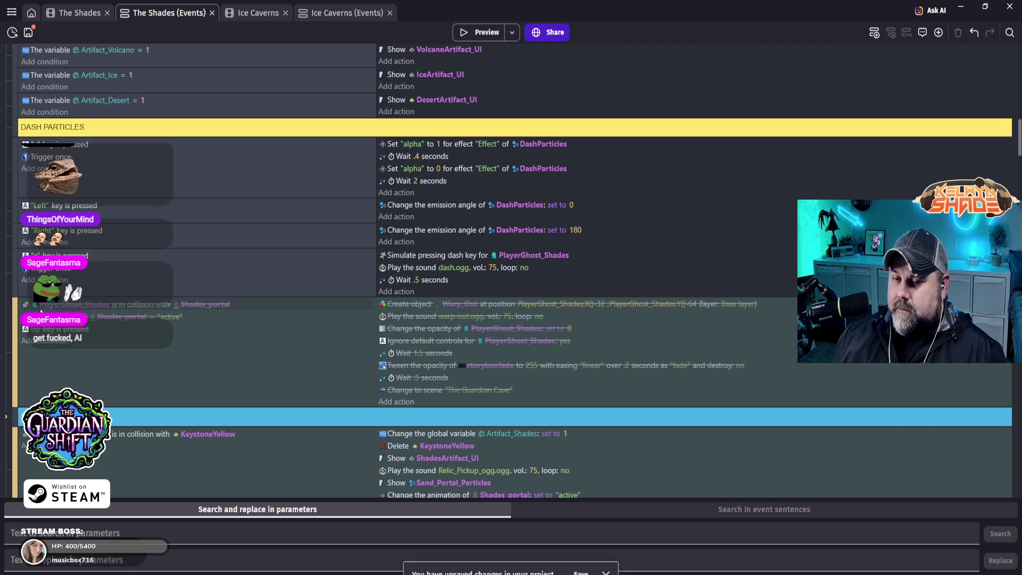
- Re-enable the disabled collision-based Shades portal warp event with Toggle Disabled
right_click(16, 327)
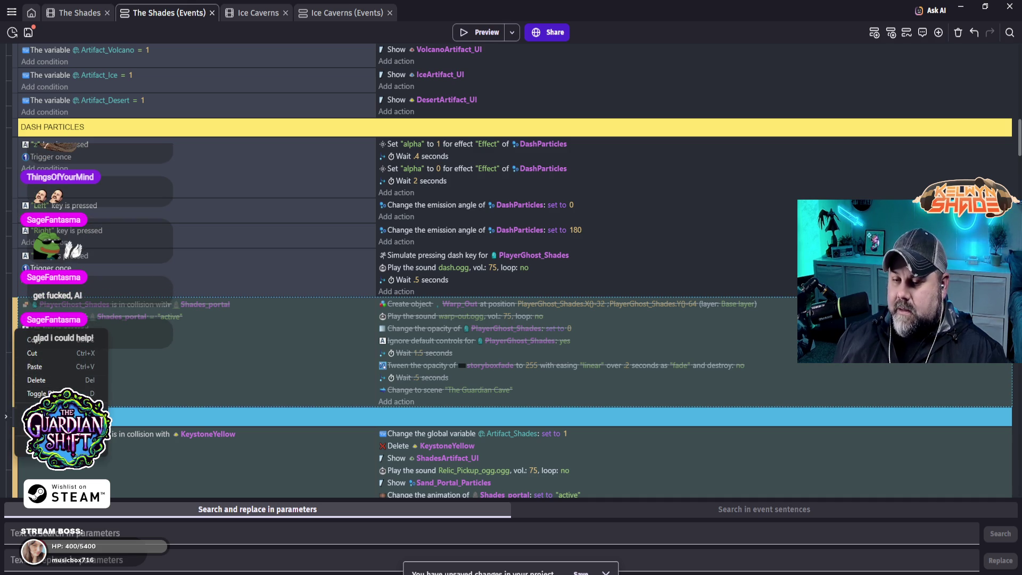
left_click(54, 393)
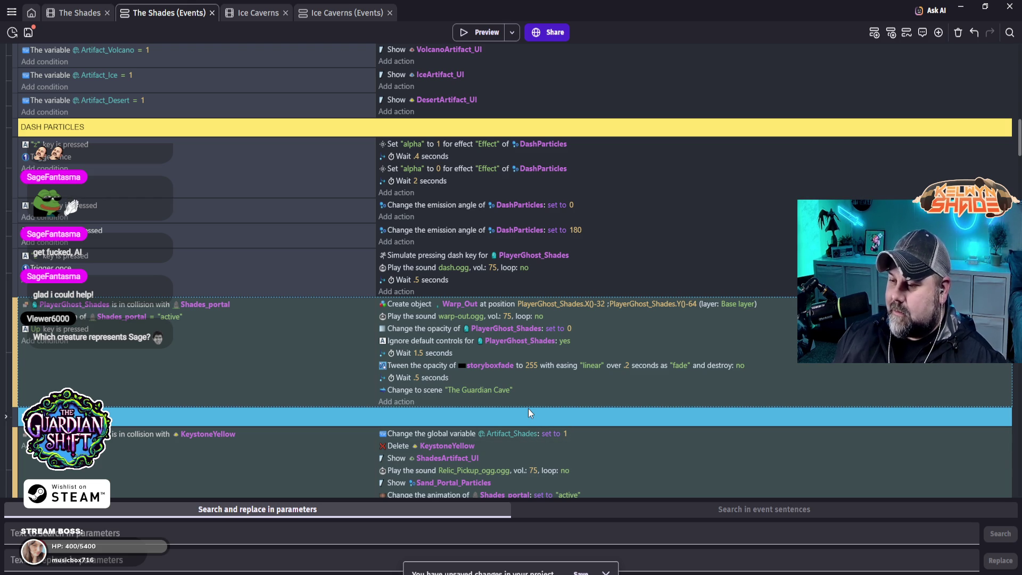
scroll(540, 378, "down", 3)
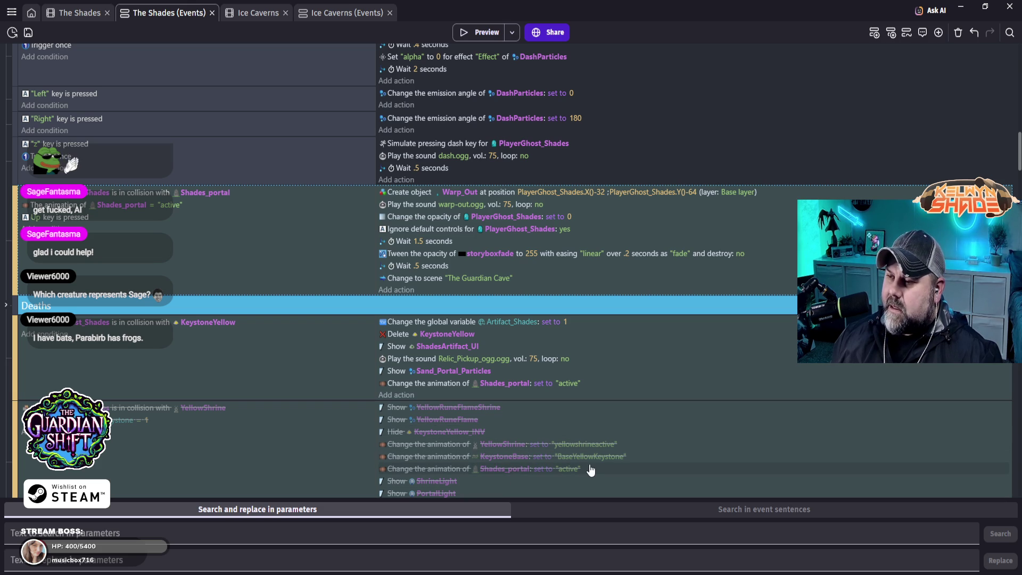
scroll(528, 454, "up", 5)
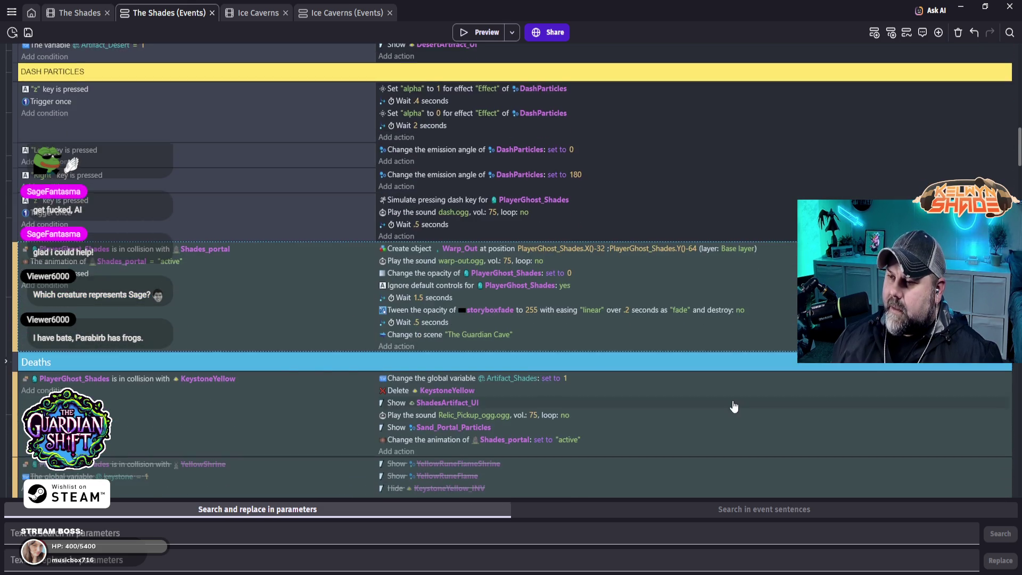
scroll(733, 405, "up", 4)
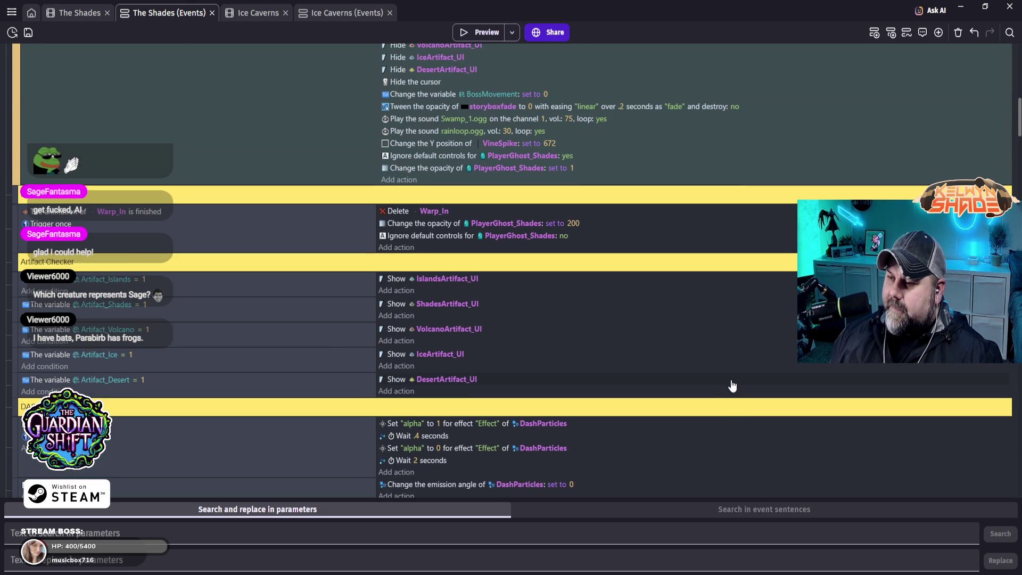
scroll(697, 379, "down", 15)
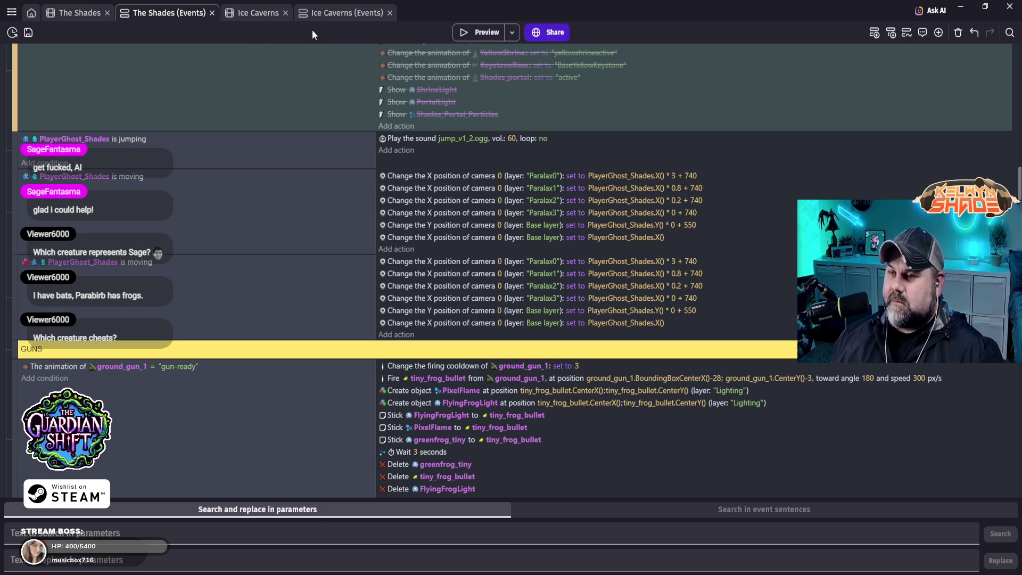
left_click(482, 27)
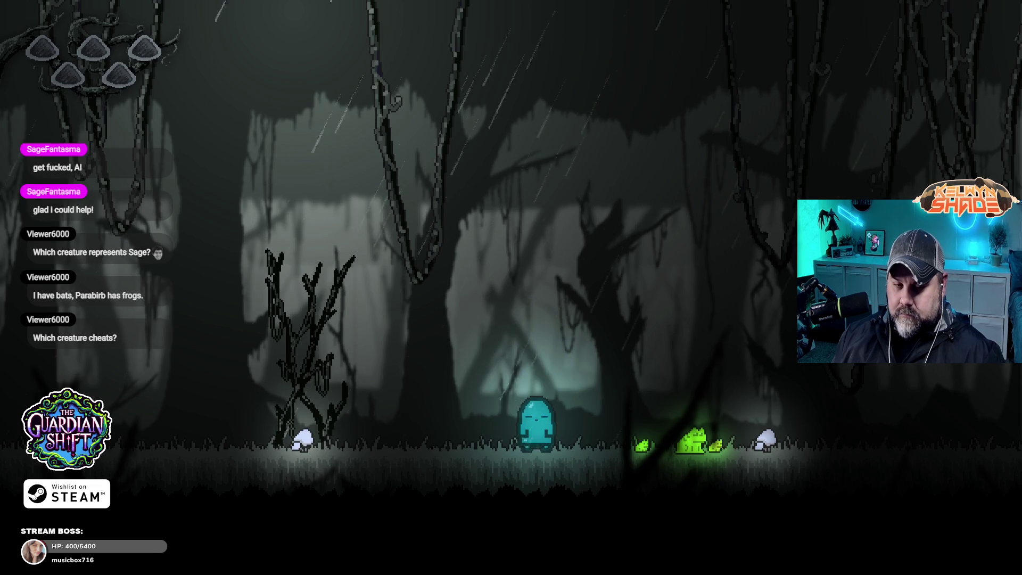
- Move the ghost left and right, switching between lizard and ghost forms, then jump right
key("Left")
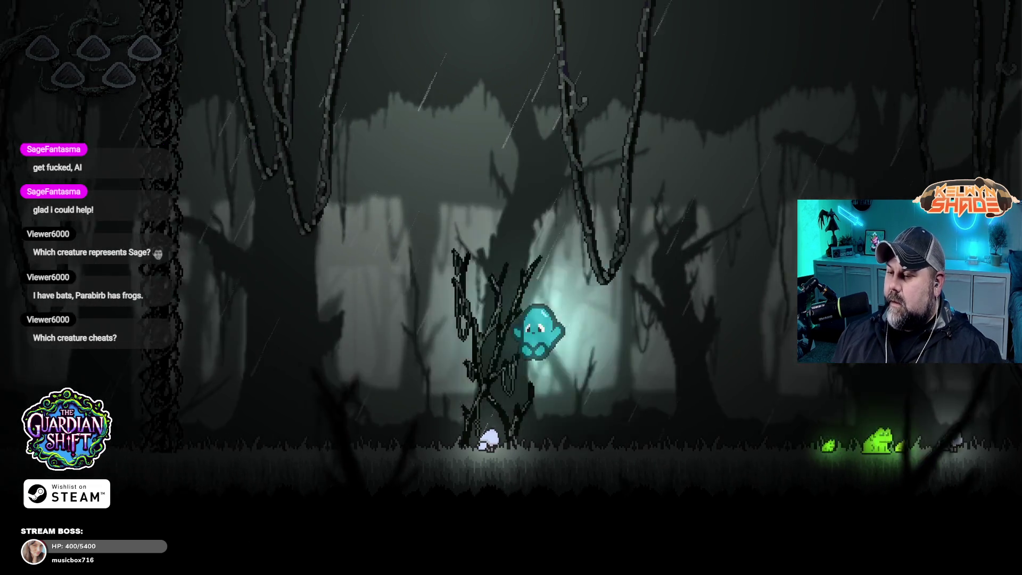
key("Right")
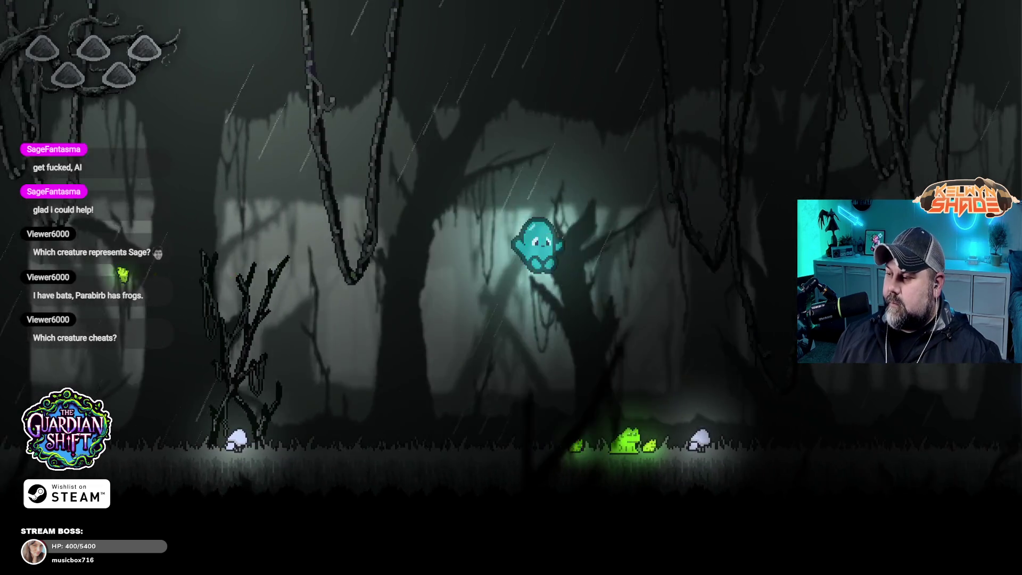
key("Left")
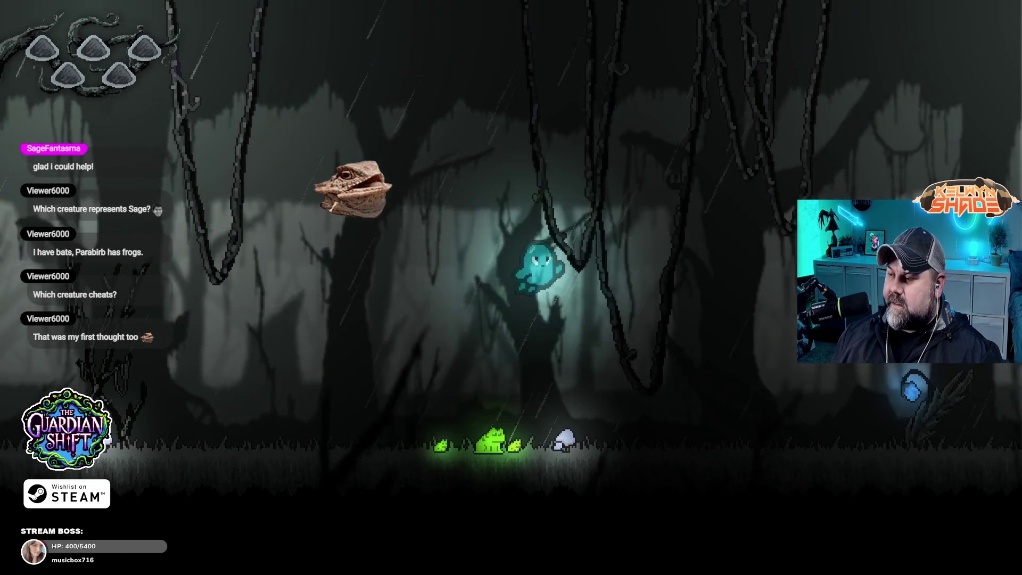
key("Right")
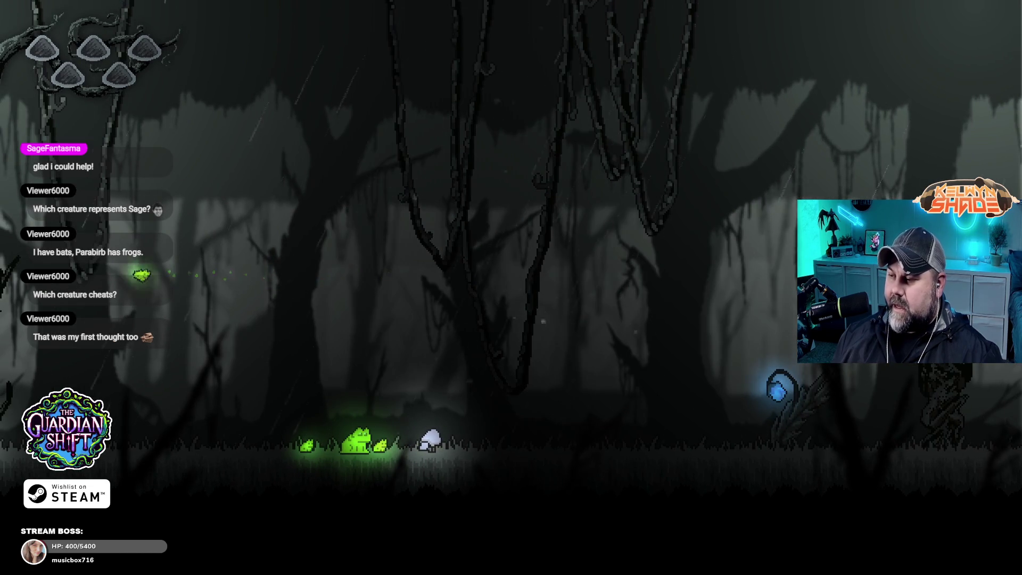
key("Right")
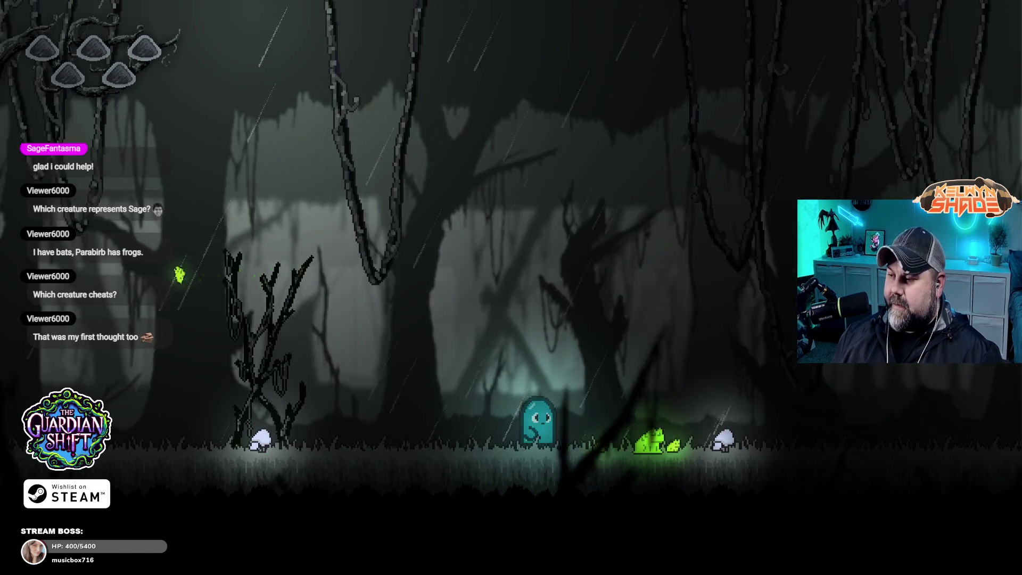
key("space")
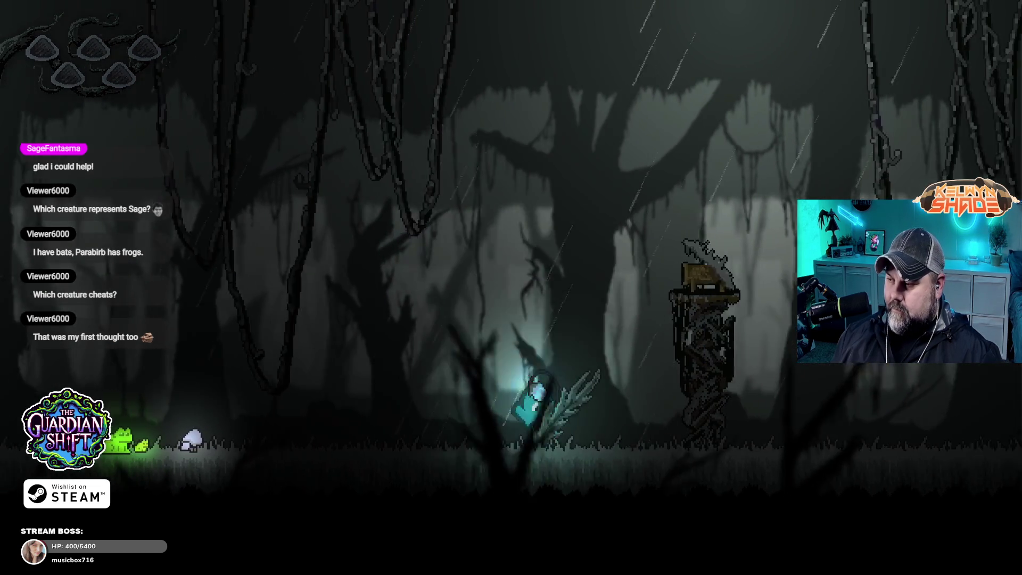
key("Right")
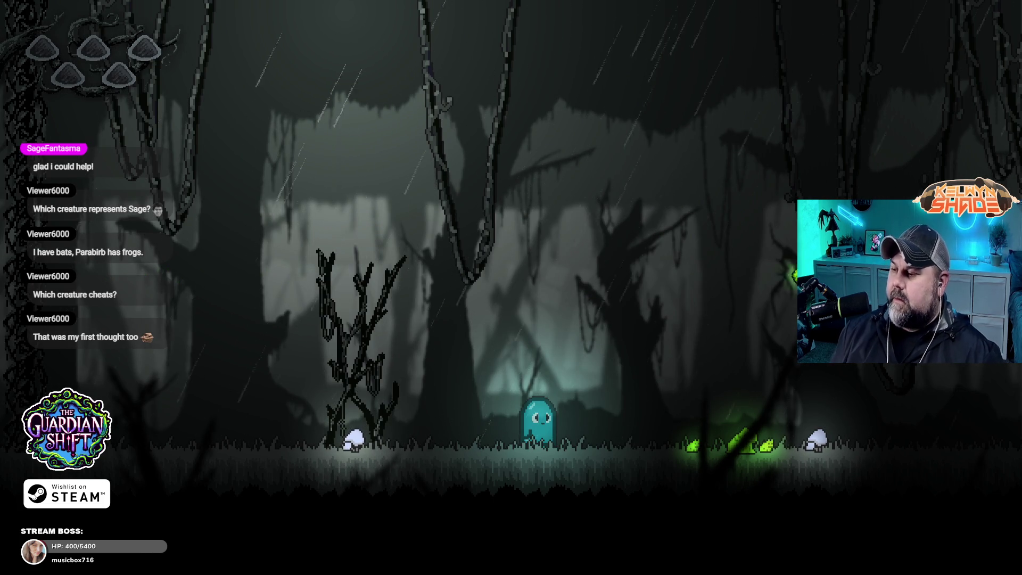
- Run the ghost right past the wooden tower, clearing the gap and climbing the higher ledge
key("Right")
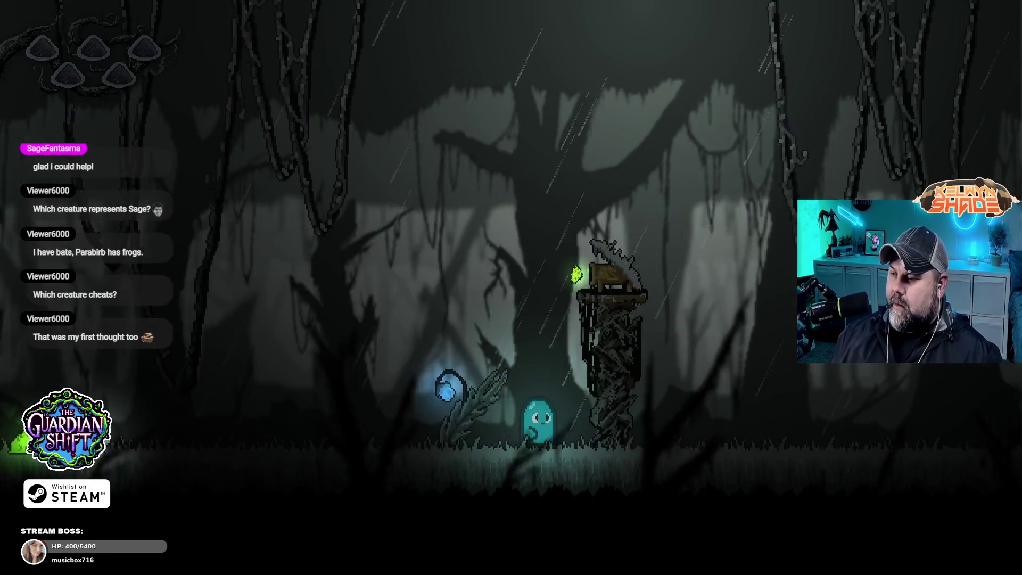
key("Right")
key("space")
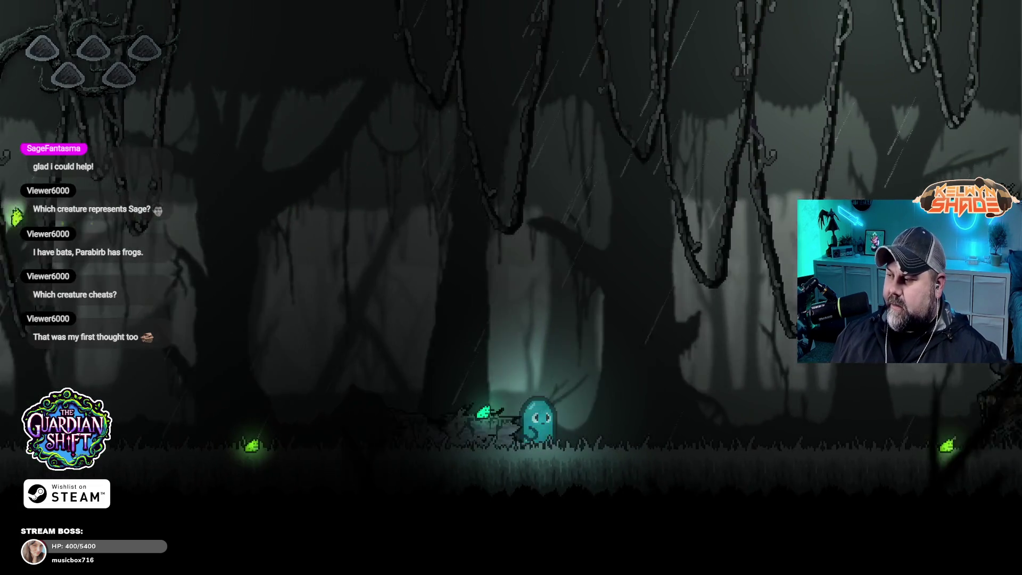
key("Right")
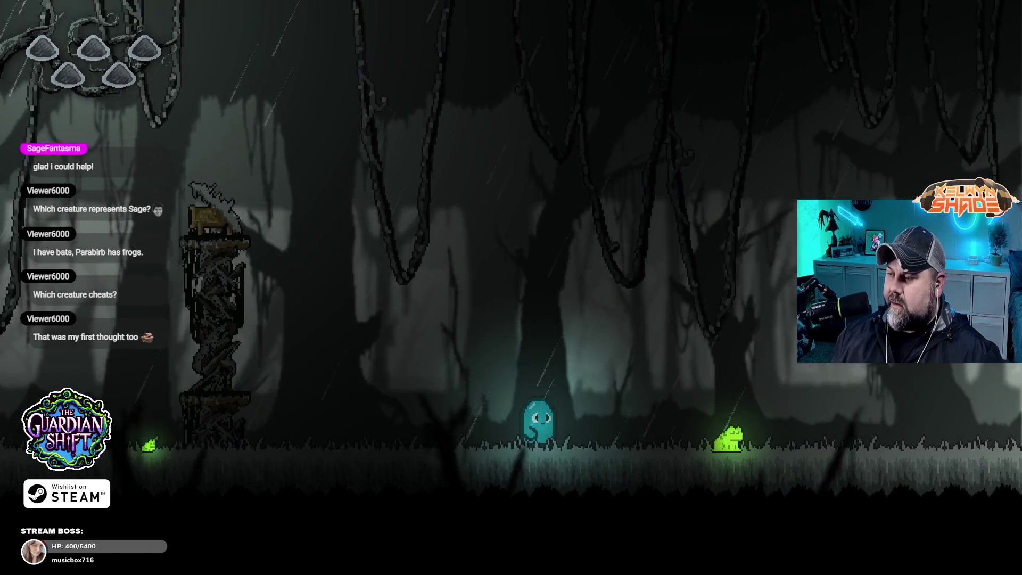
key("Right")
key("space")
key("space")
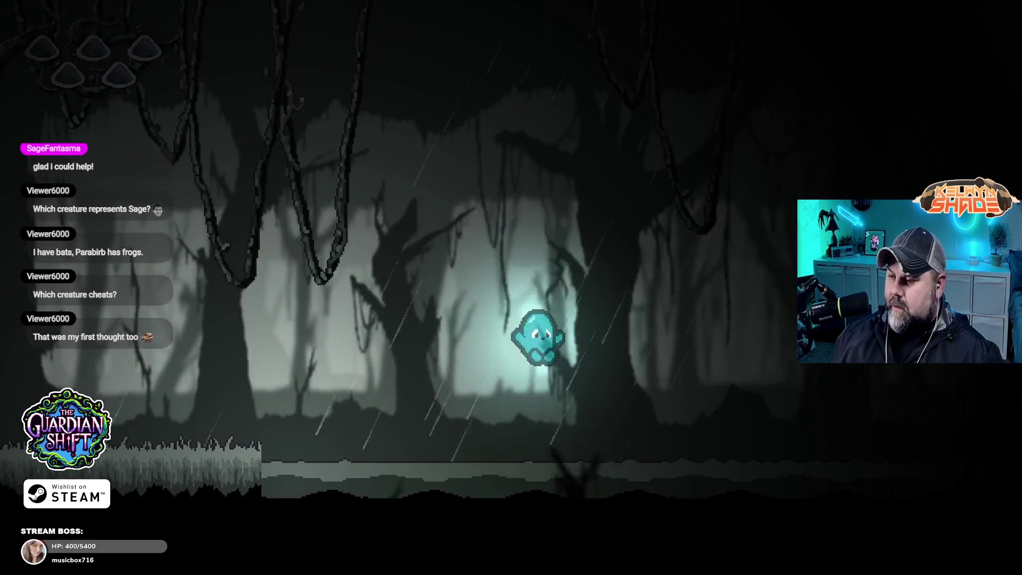
key("Right")
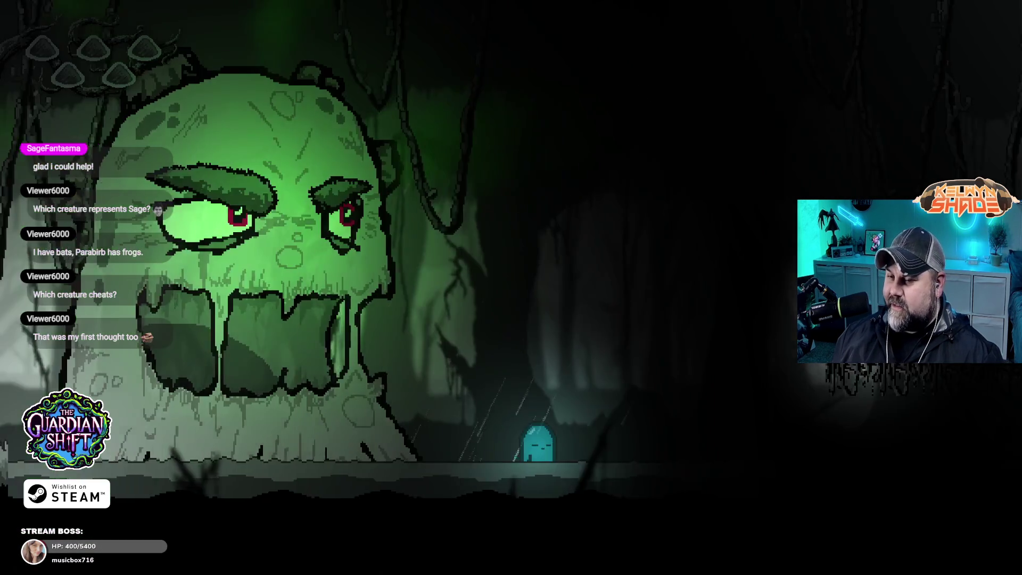
key("space")
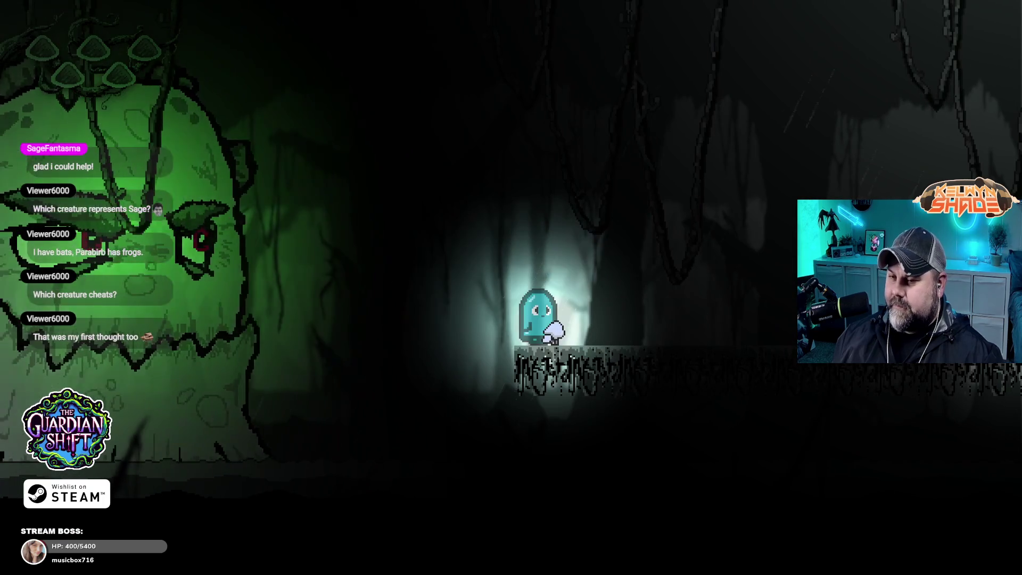
- Jump the ghost back and forth across the forest ledges up toward the upper platform
key("Right")
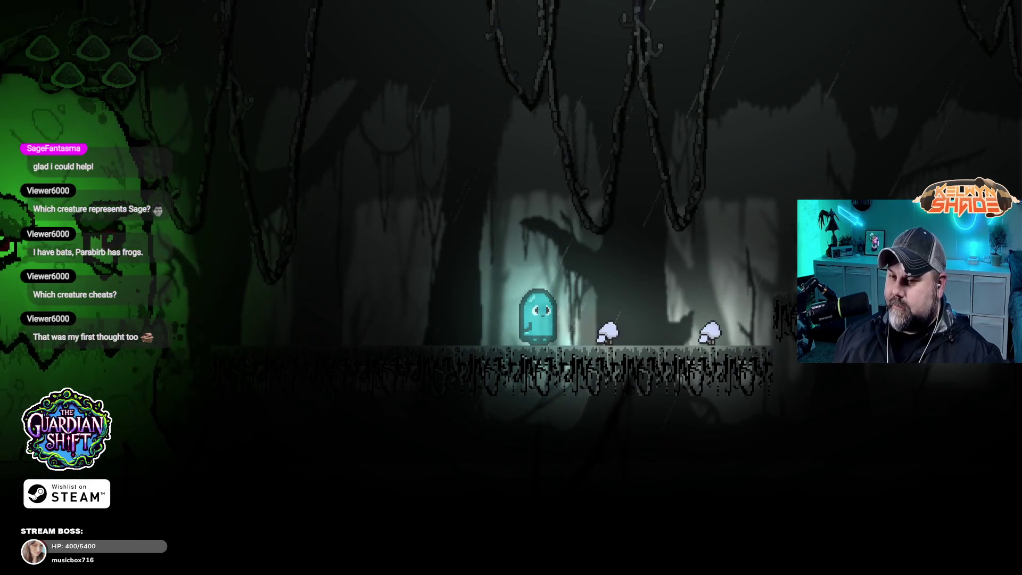
key("Left")
key("space")
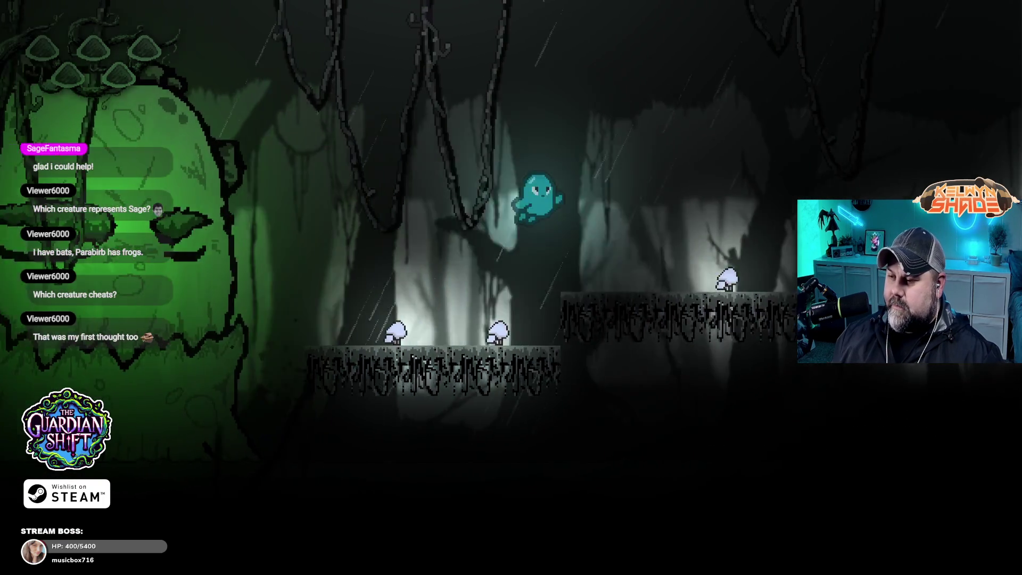
key("Right")
key("space")
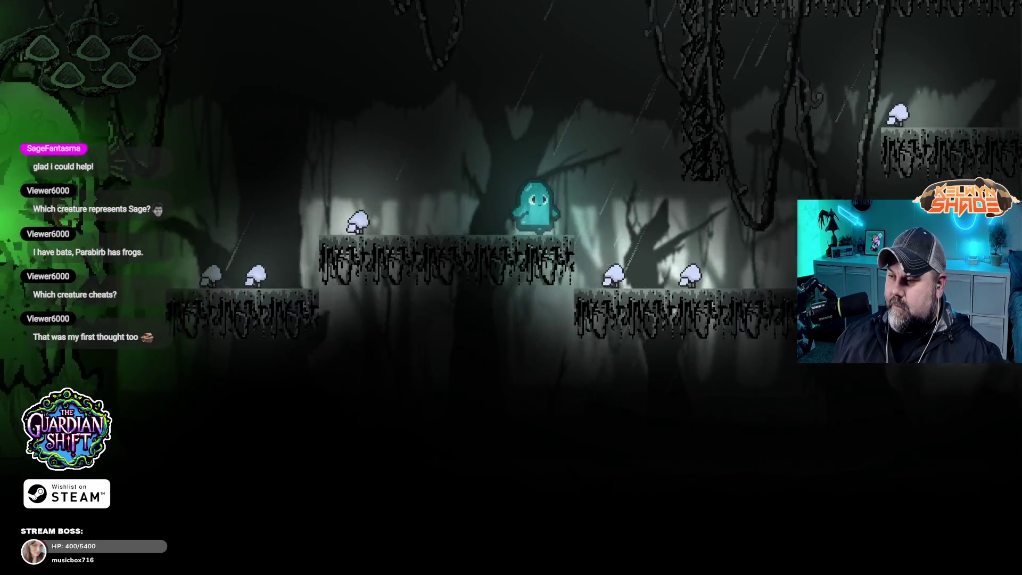
key("Left")
key("space")
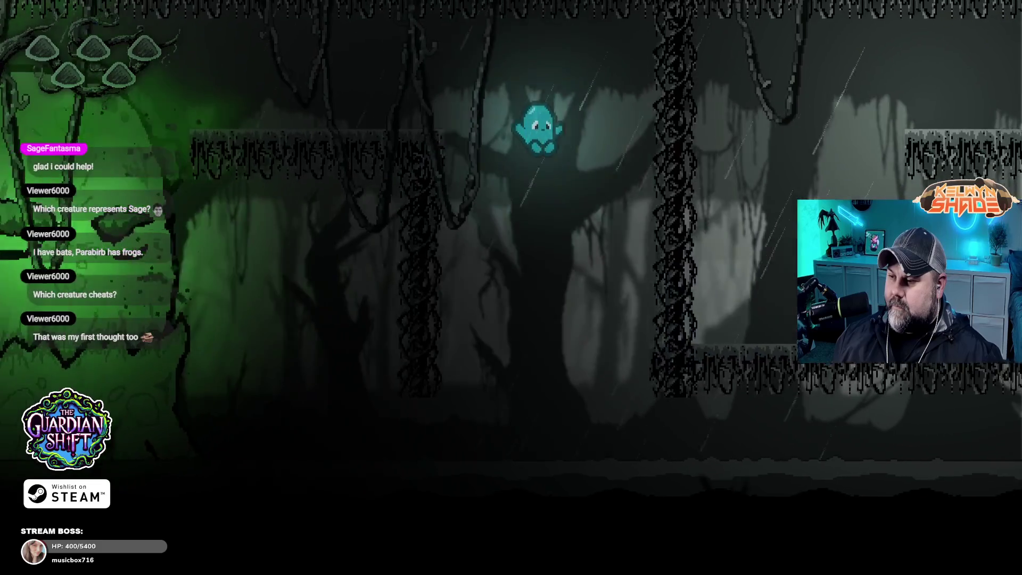
key("Right")
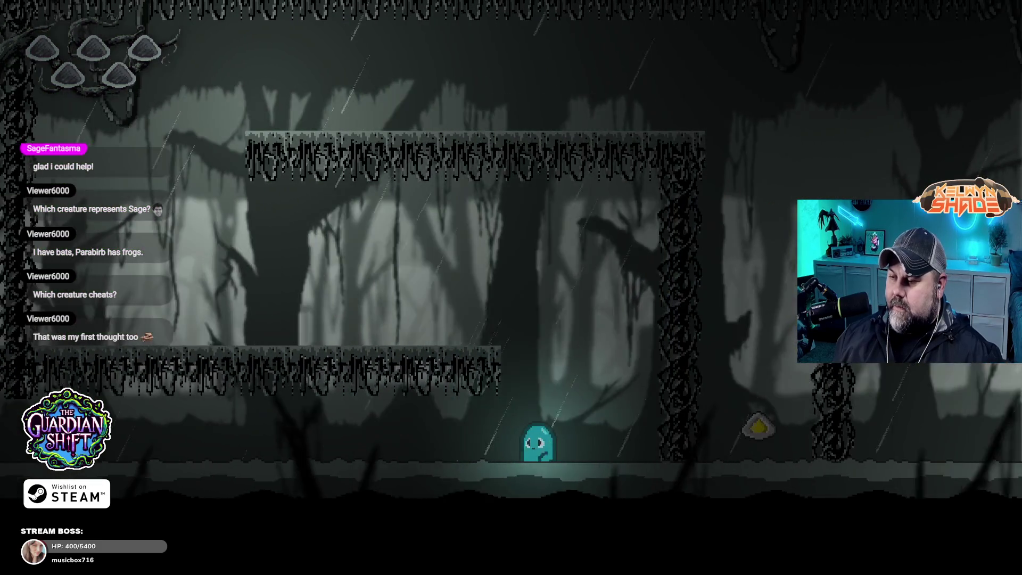
key("Left")
key("space")
- Steer the ghost right off the upper platform and down to the forest floor
key("space")
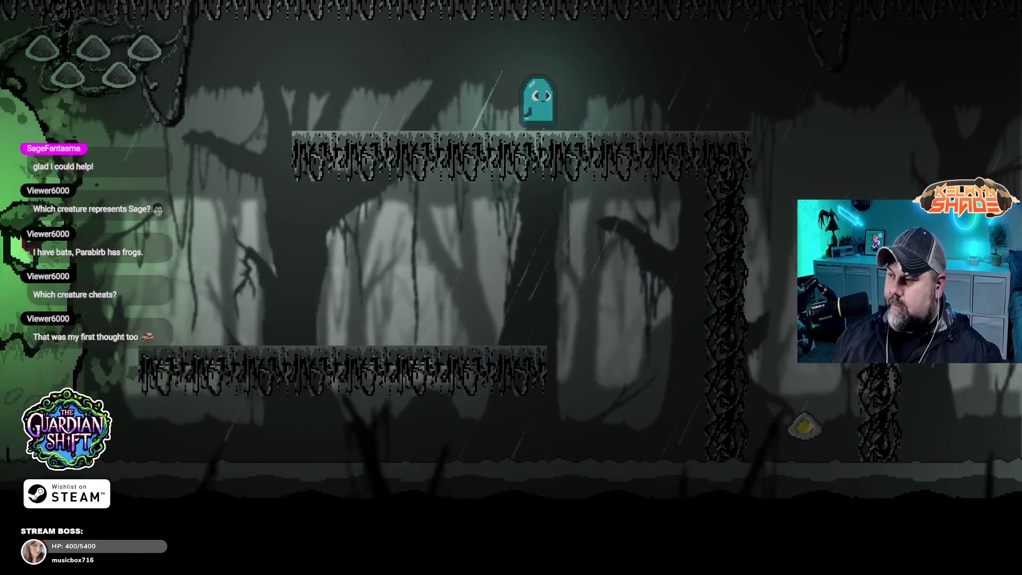
key("Right")
key("space")
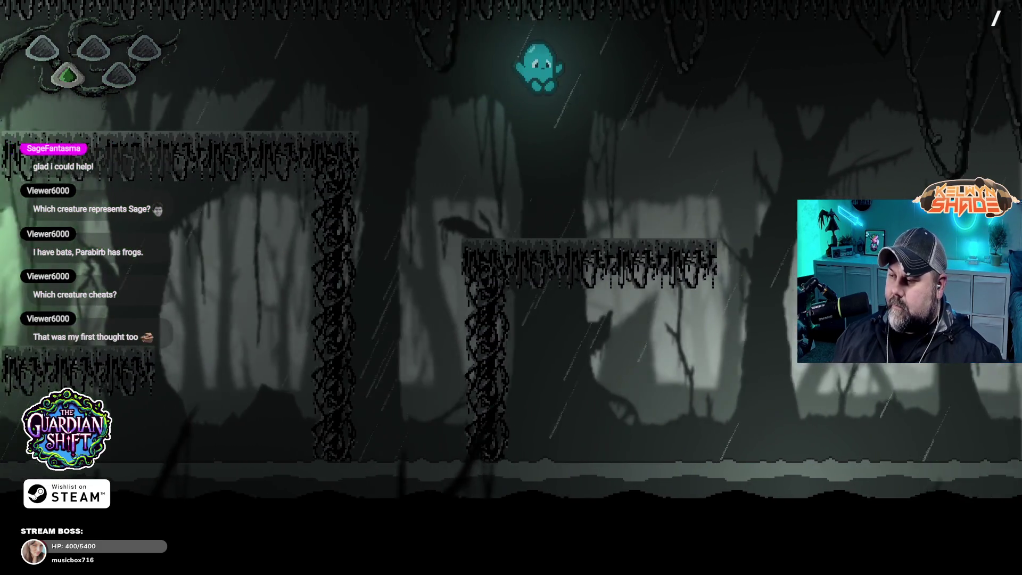
key("Right")
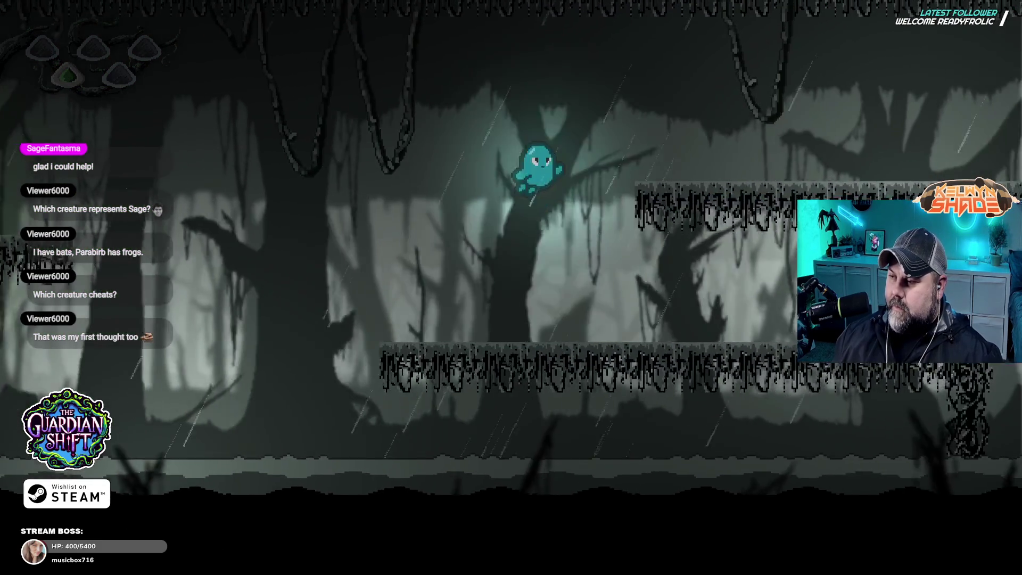
key("Right")
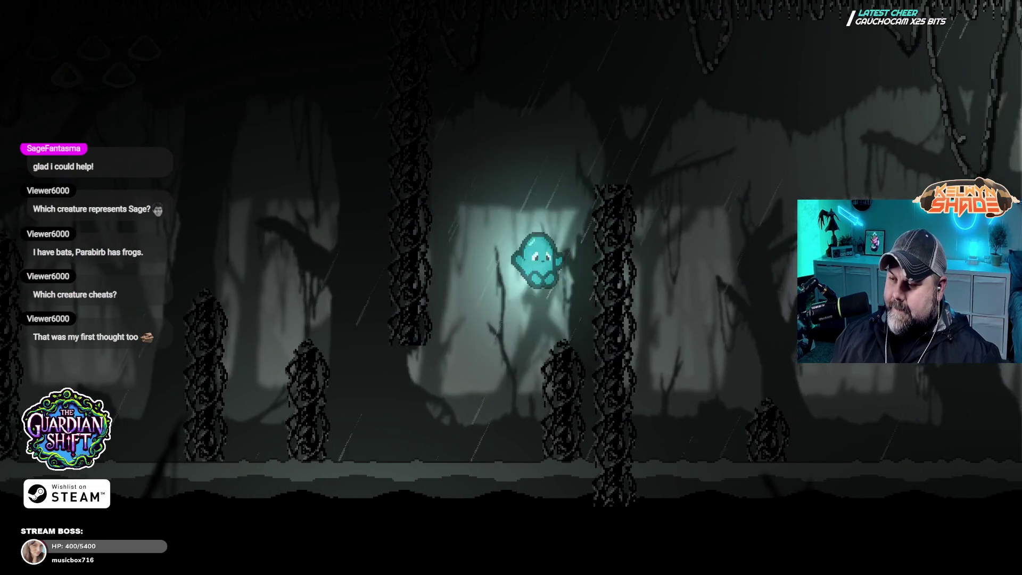
key("Right")
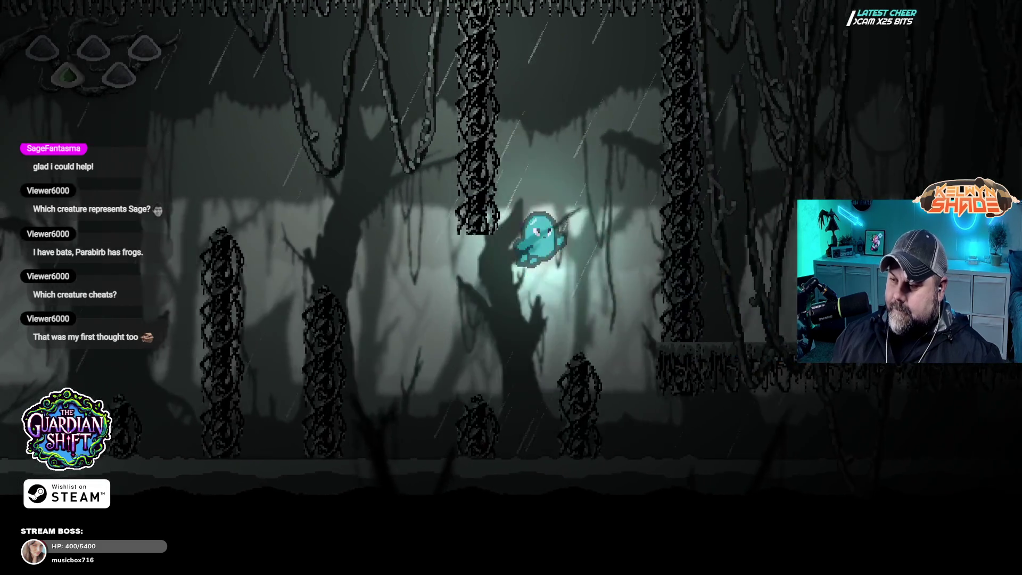
key("Right")
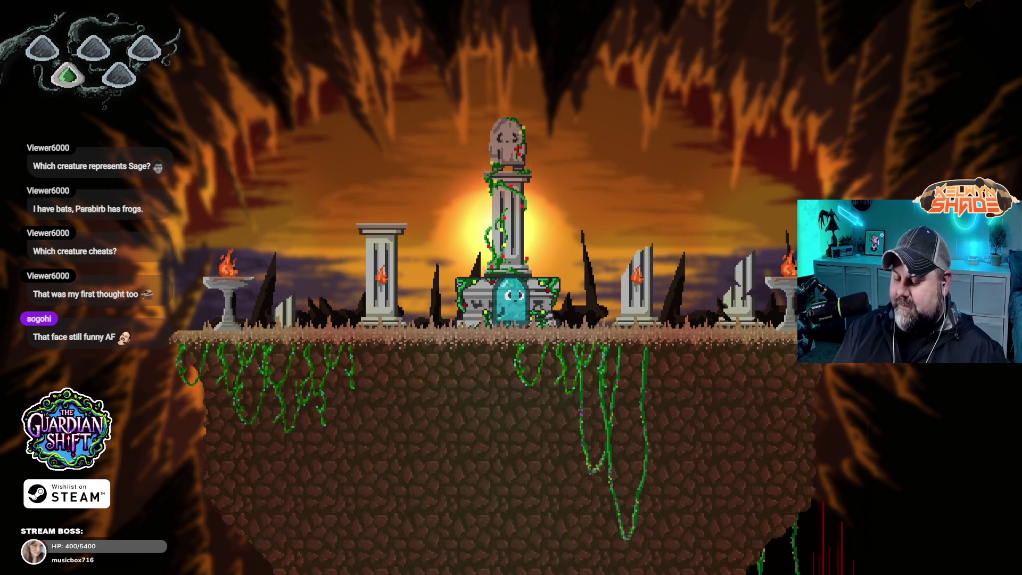
- Exit fullscreen so The Guardian Cave preview runs in a window
key("Escape")
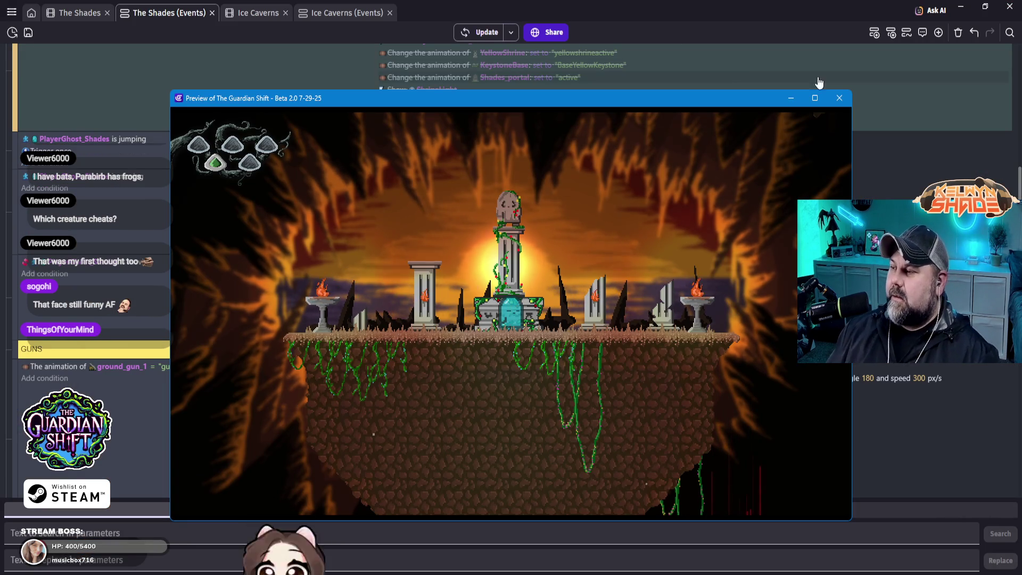
- Close the preview and bring the Shades_portal collision event below DASH PARTICLES into view
left_click(842, 98)
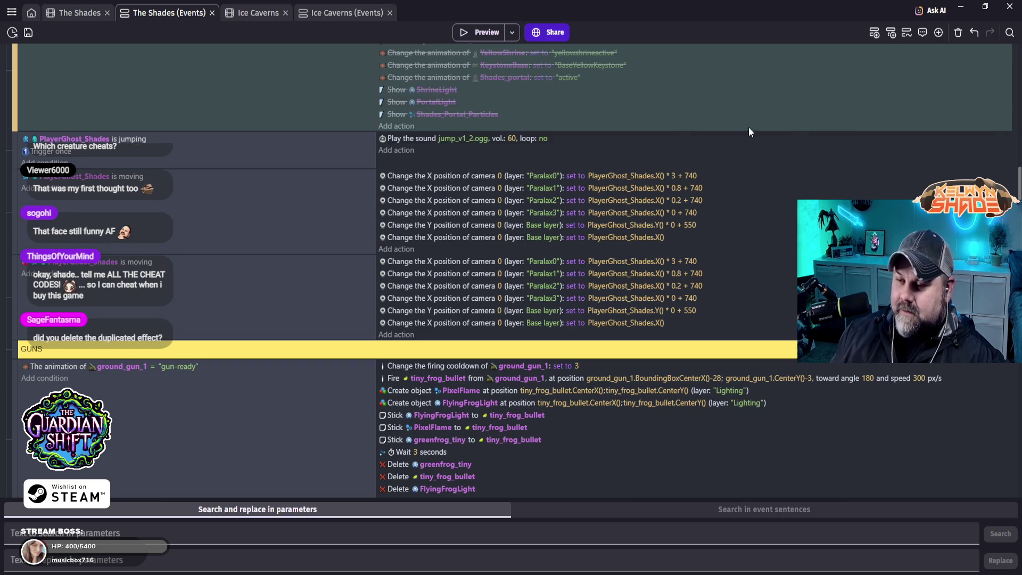
scroll(312, 340, "down", 10)
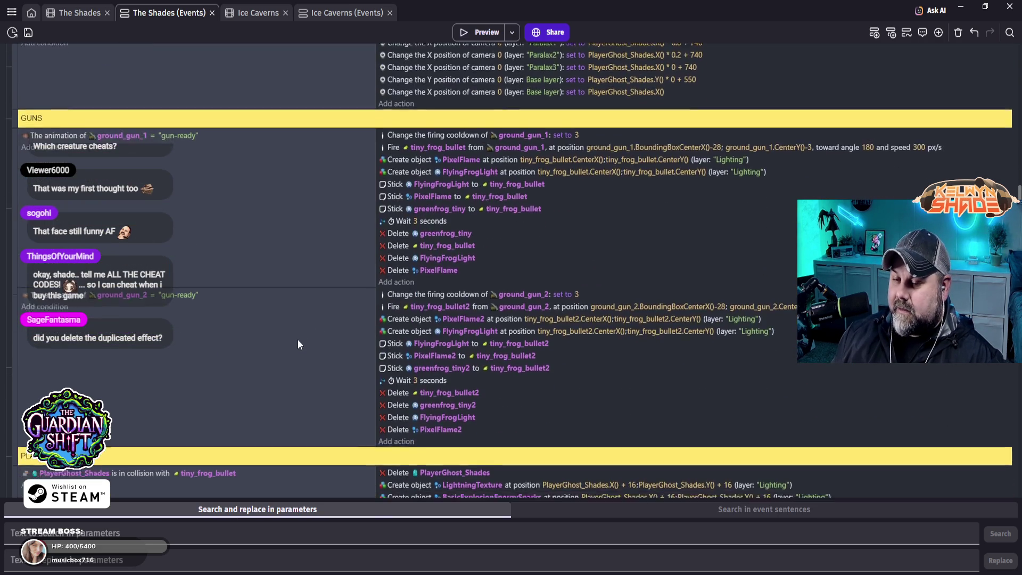
scroll(295, 343, "down", 3)
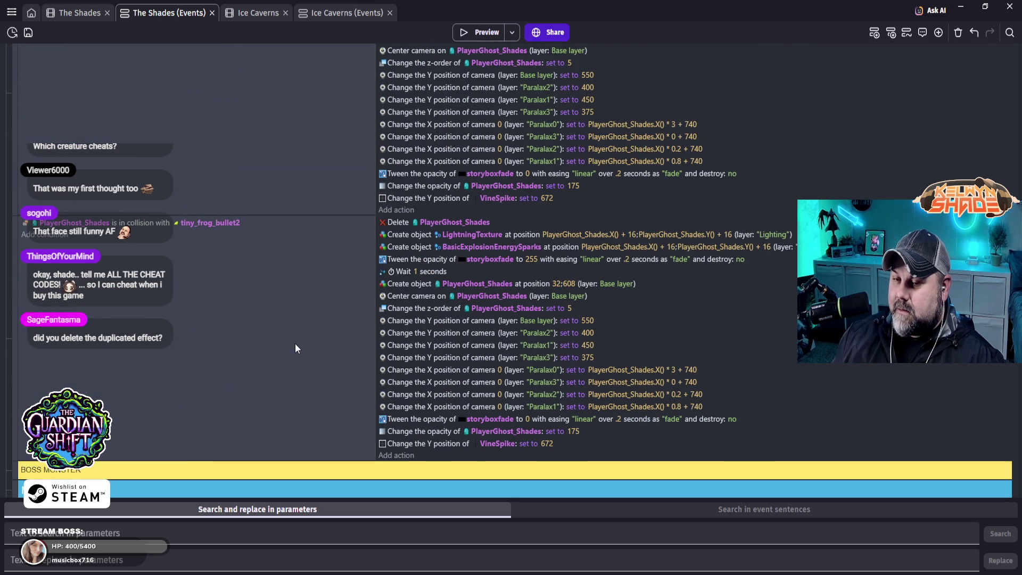
scroll(258, 347, "up", 6)
scroll(257, 349, "down", 12)
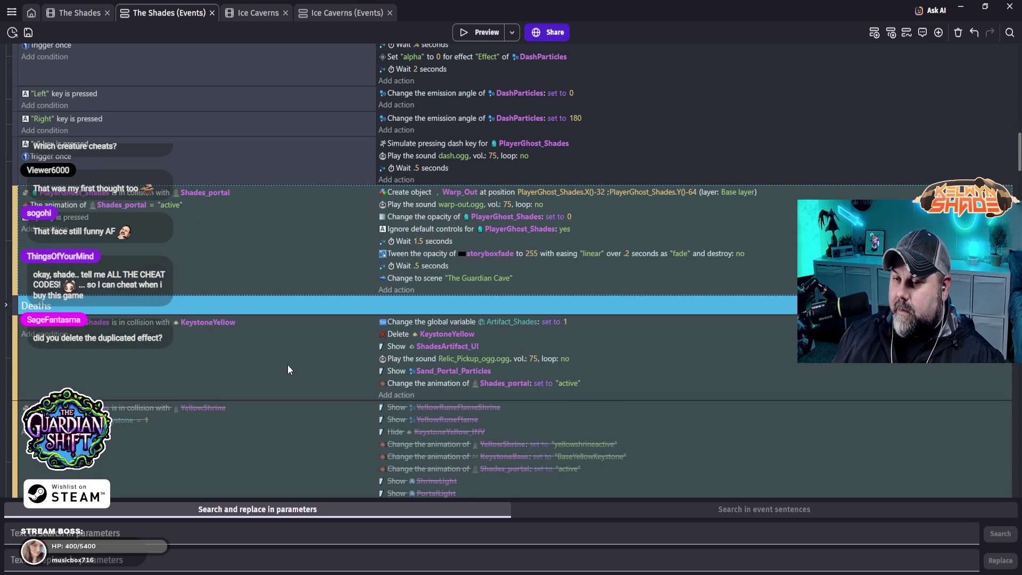
scroll(269, 367, "up", 12)
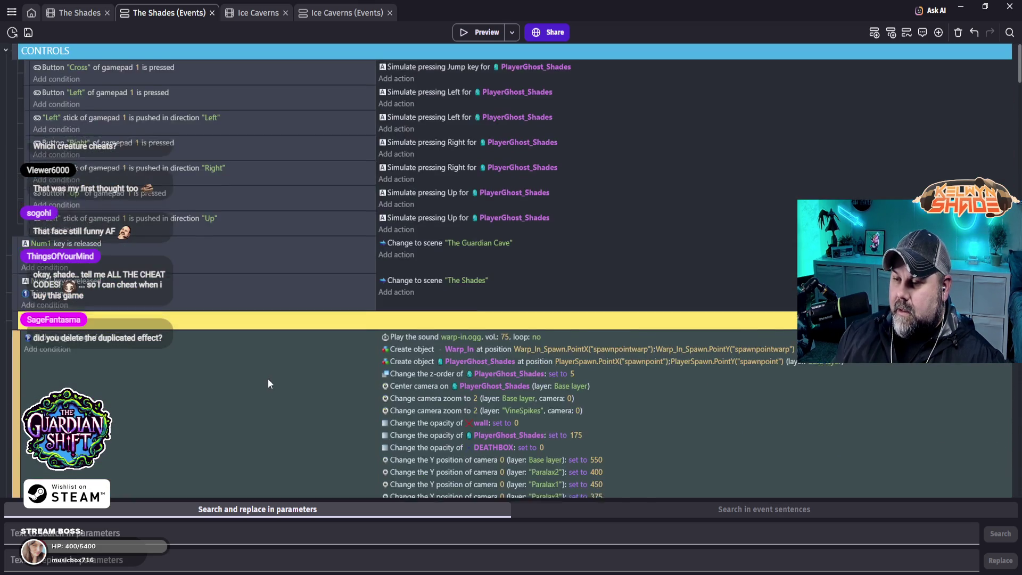
scroll(267, 379, "down", 13)
scroll(276, 378, "down", 5)
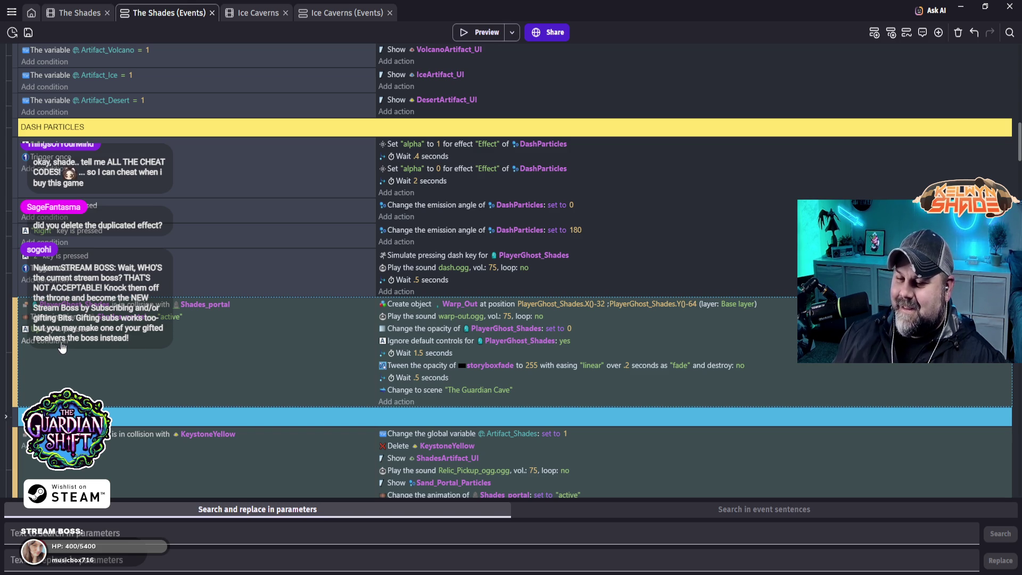
- Give the Shades_portal event a 'Trigger once while true' condition and launch a new preview
left_click(62, 345)
left_click(175, 377)
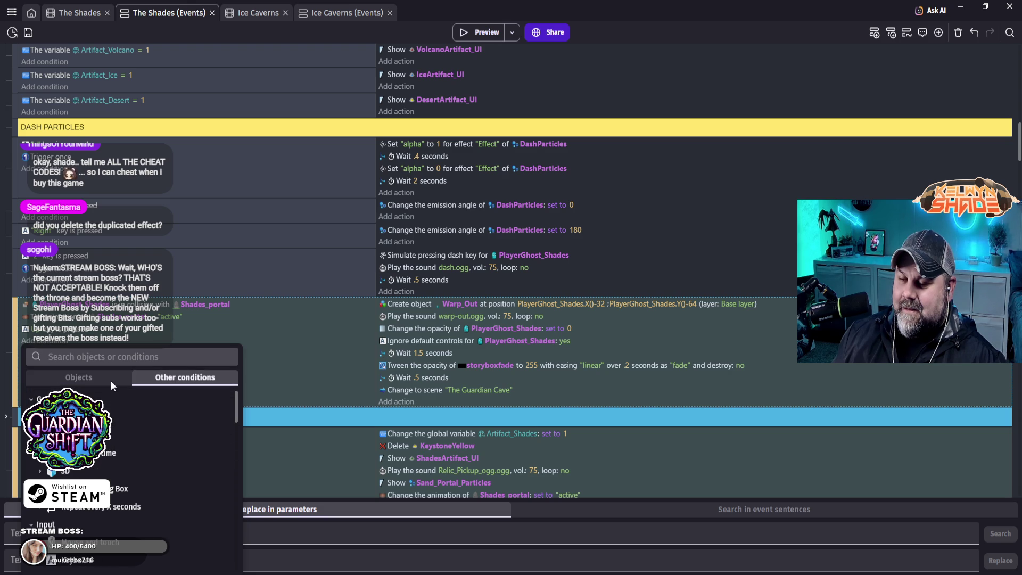
left_click(125, 361)
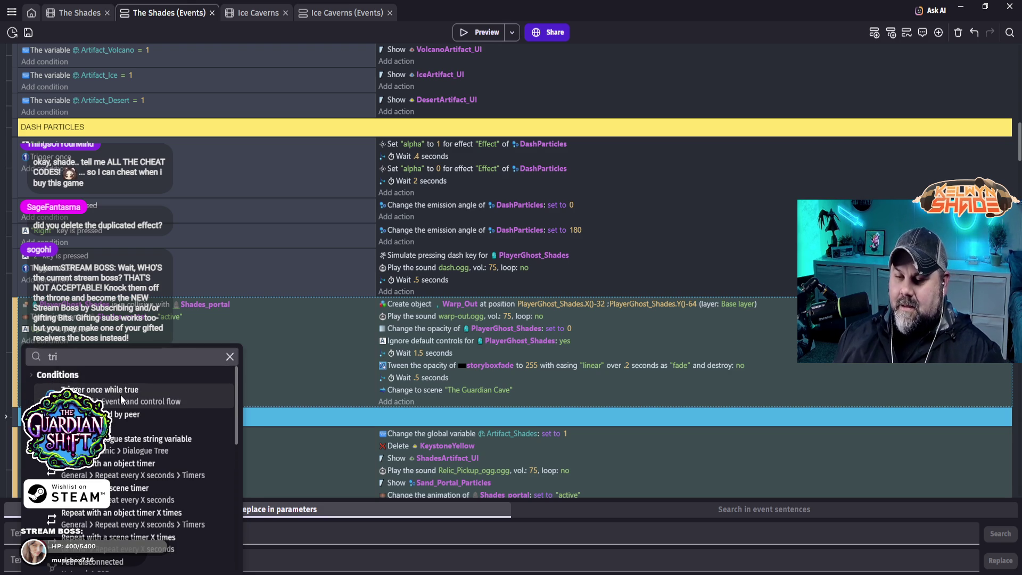
left_click(120, 394)
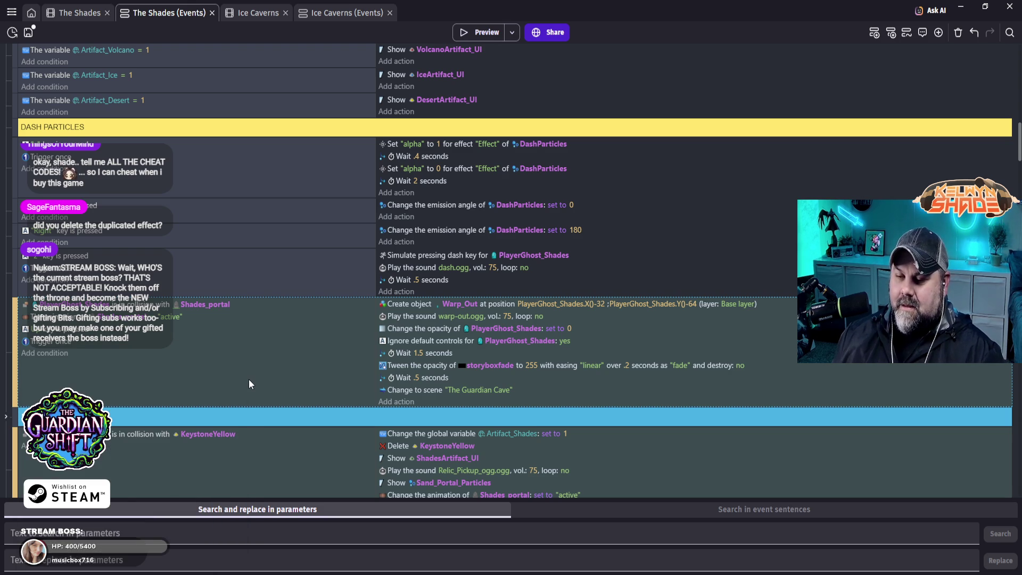
left_click(480, 31)
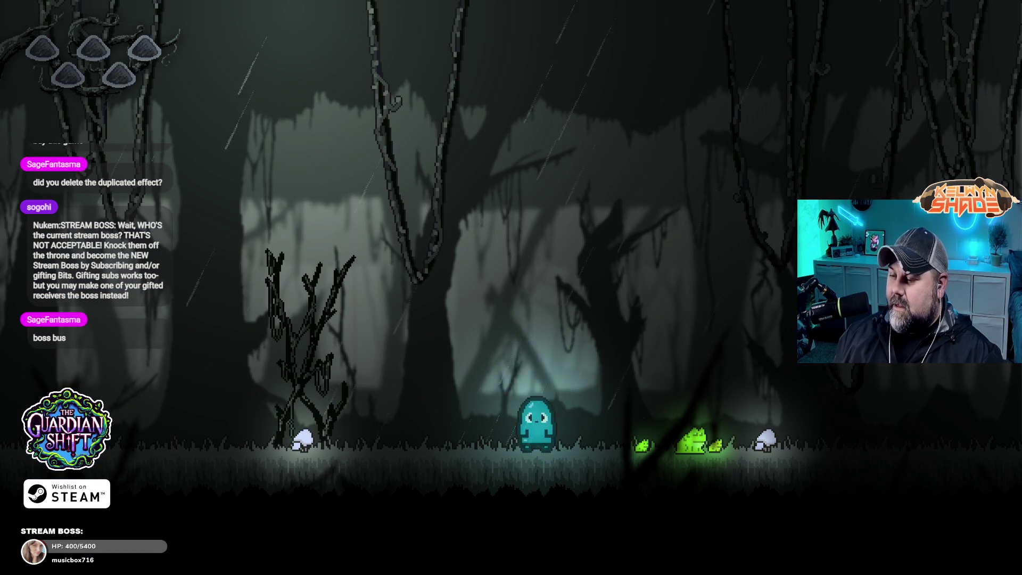
- Walk the ghost right past the totem and frog to the portal into The Guardian Cave
key("Right")
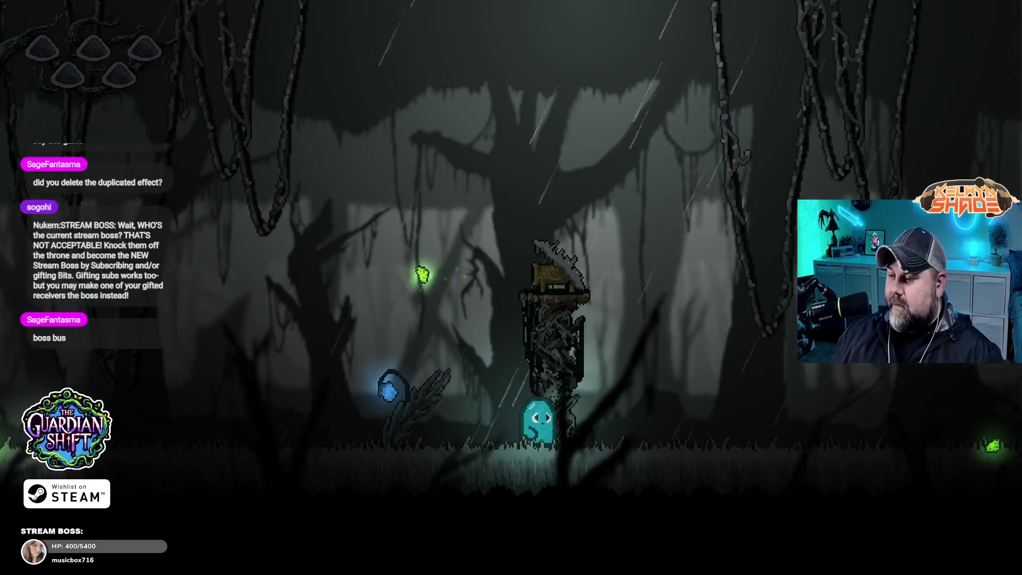
key("Right")
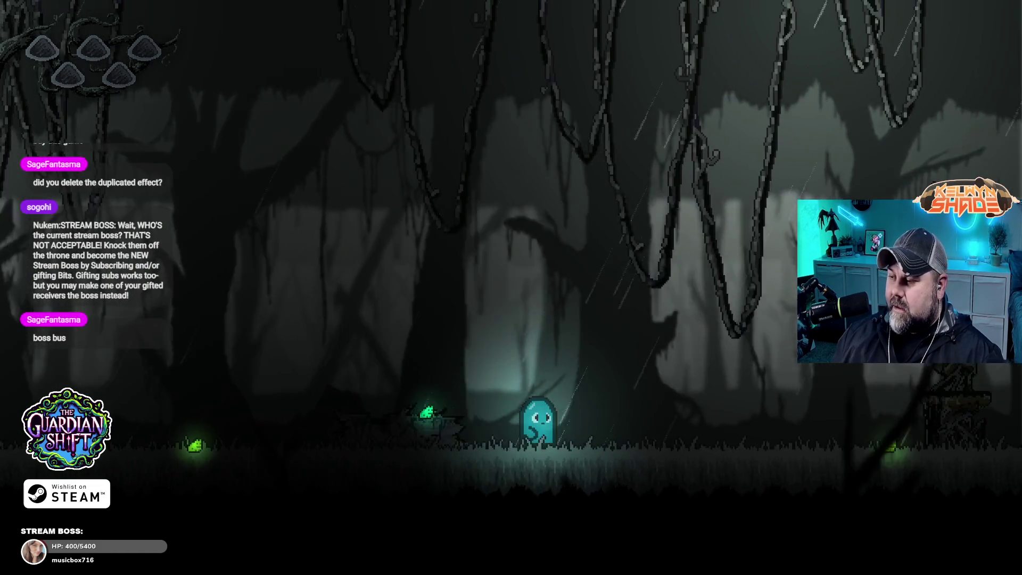
key("Right")
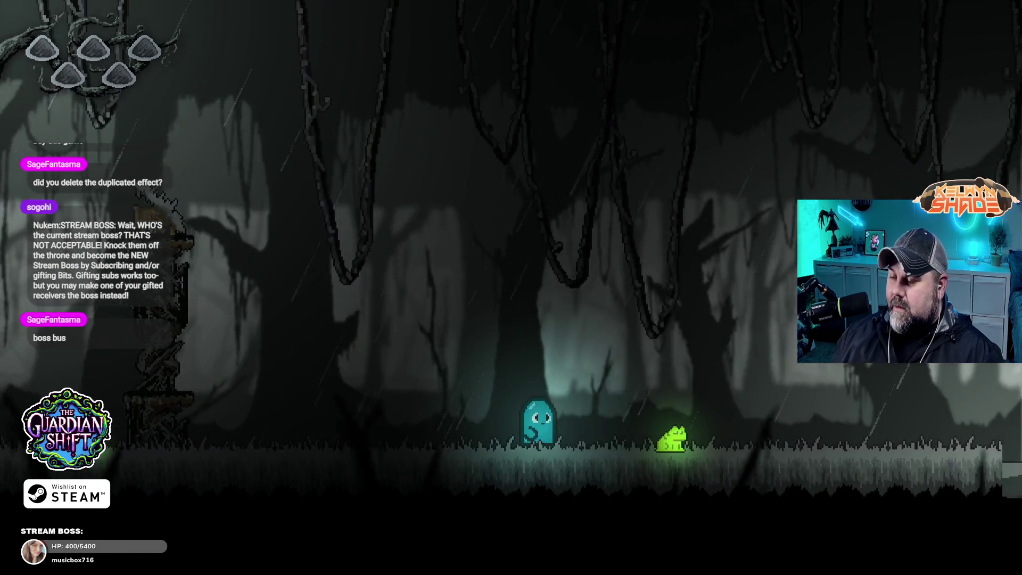
key("Right")
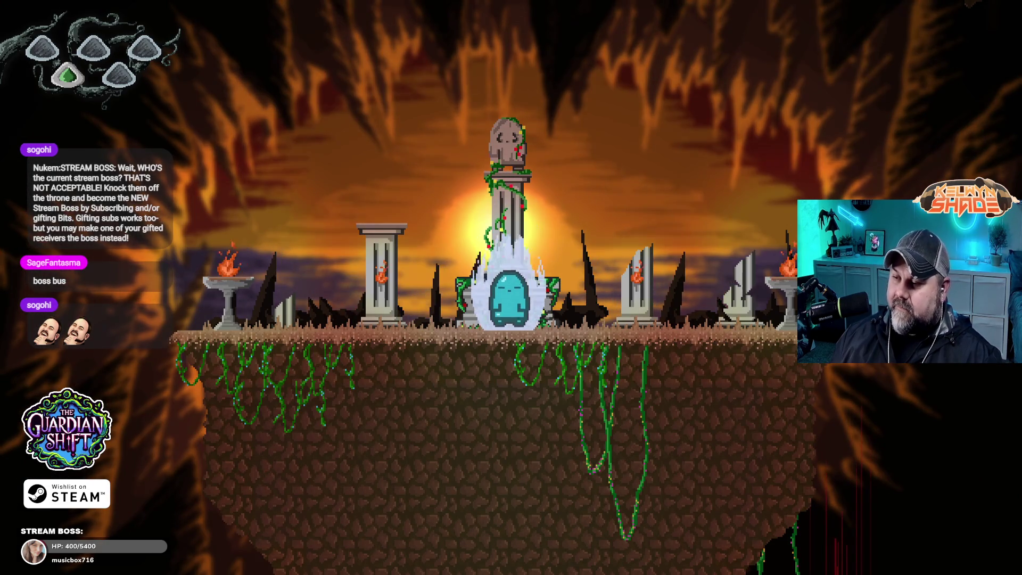
key("Right")
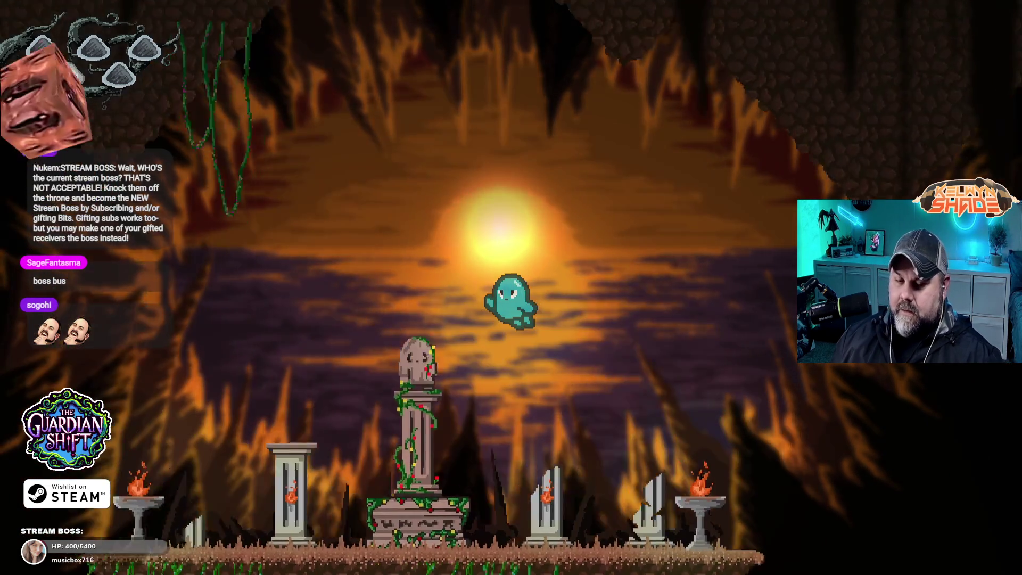
key("Left")
key("Right")
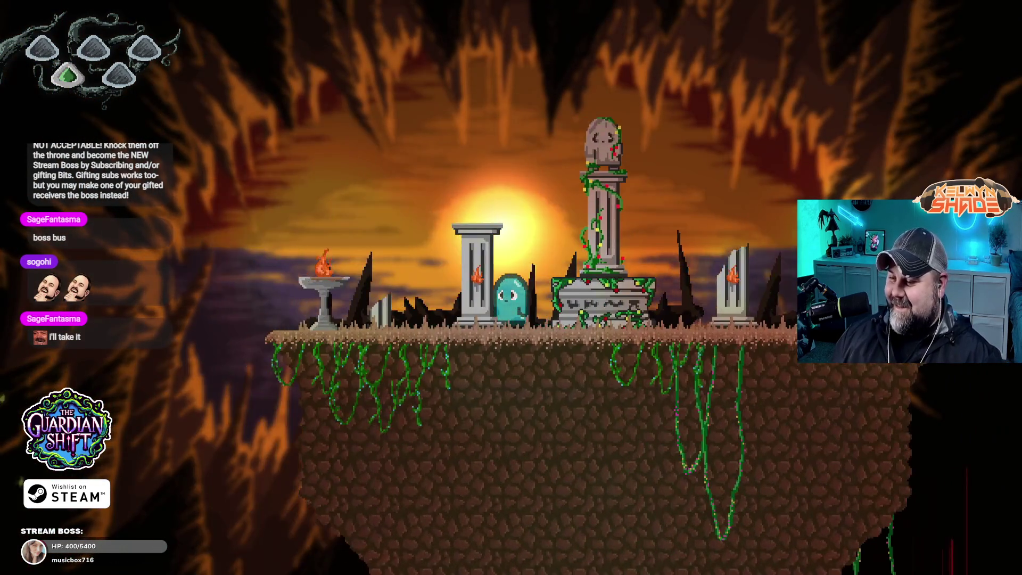
key("Right")
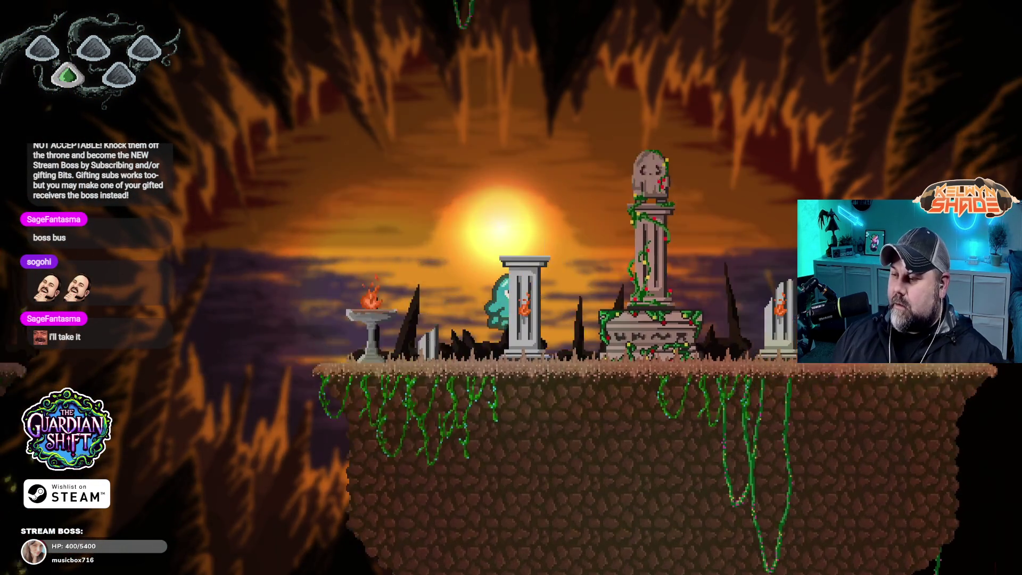
key("space")
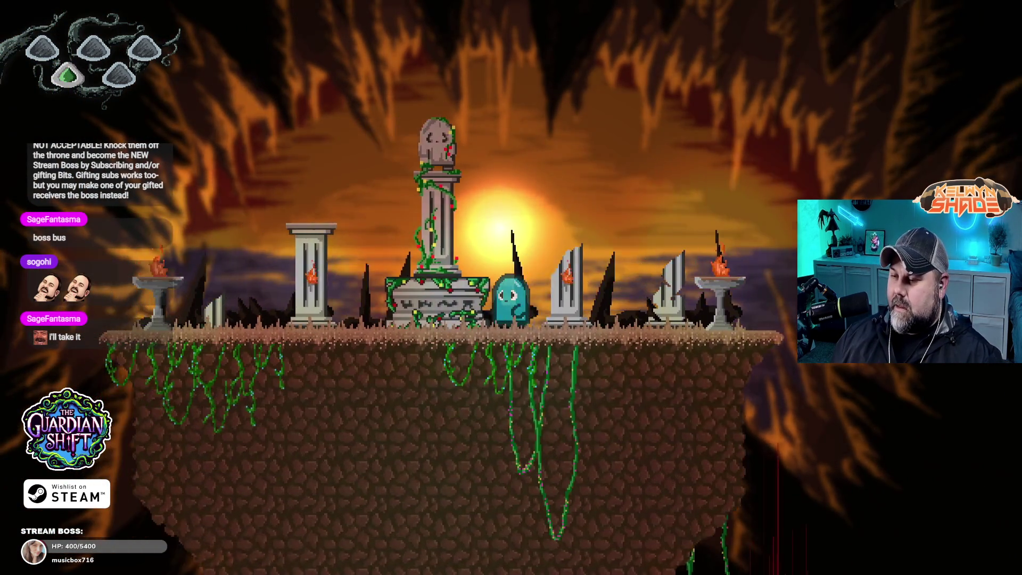
key("Left")
key("space")
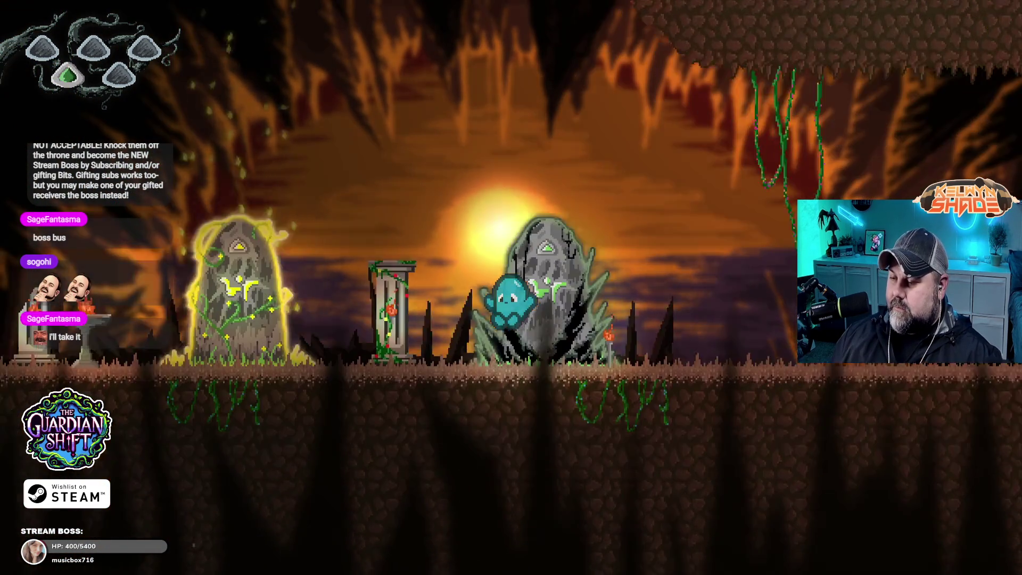
key("Right")
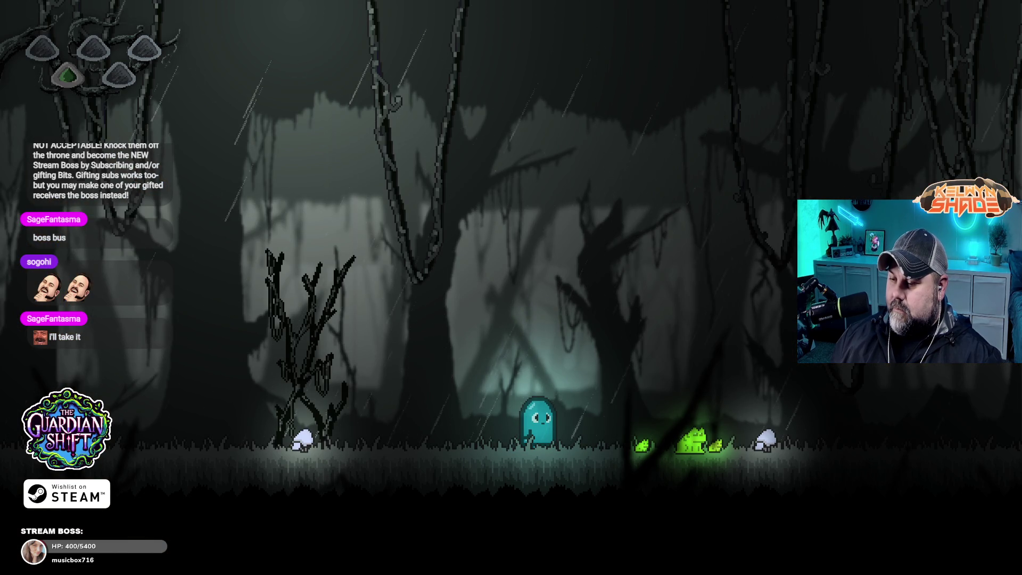
key("Left")
key("Right")
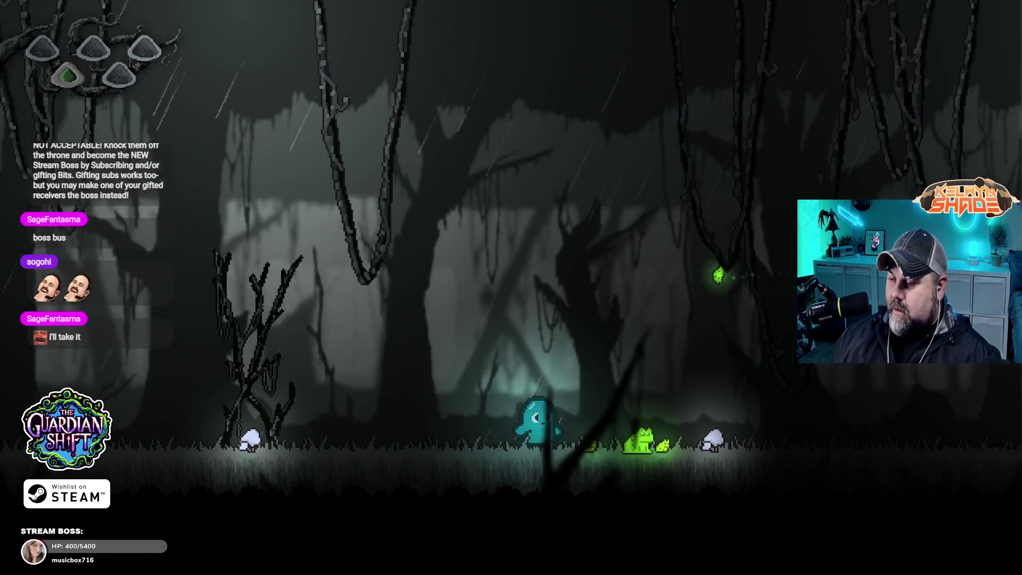